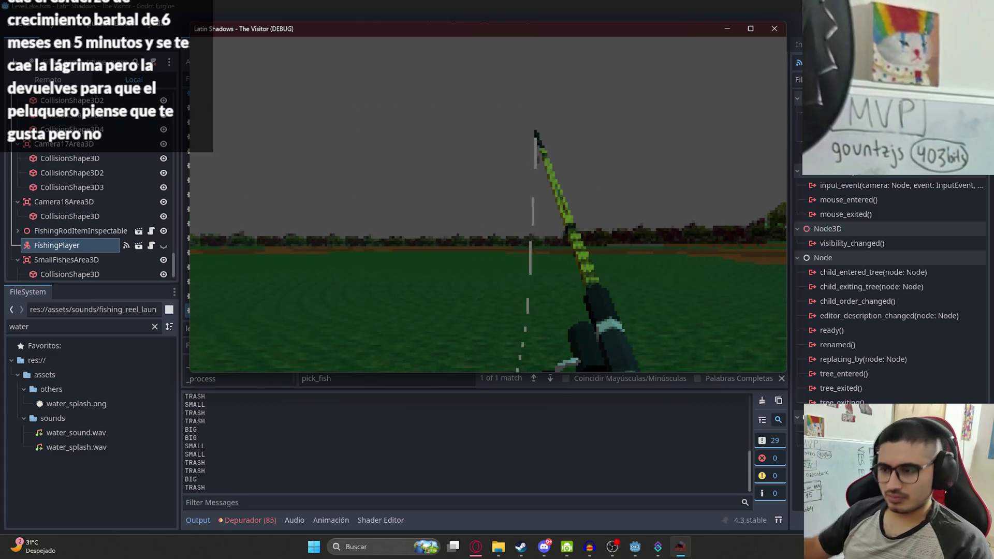
Recast the fishing line in the running game, stop the game, and switch to Discord
left_click(488, 204)
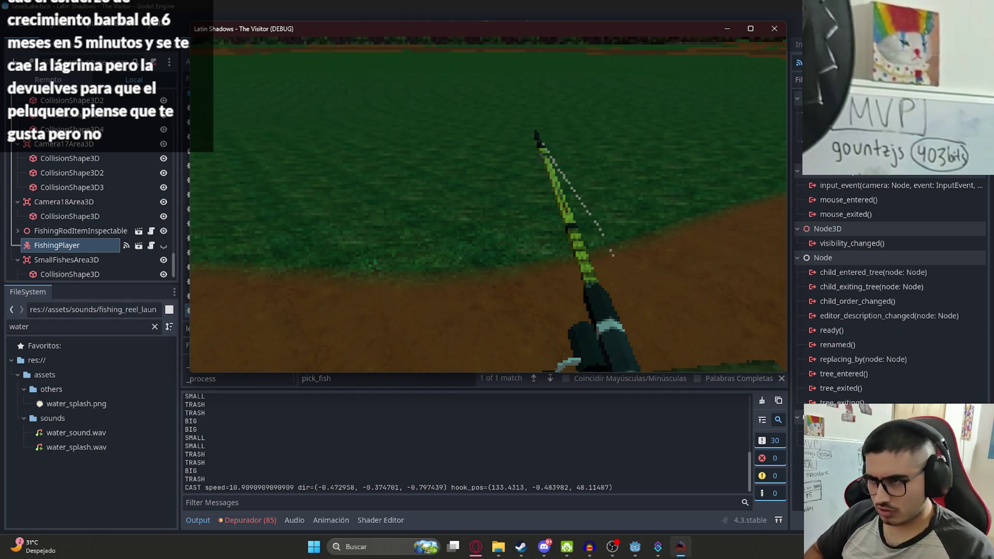
key("Escape")
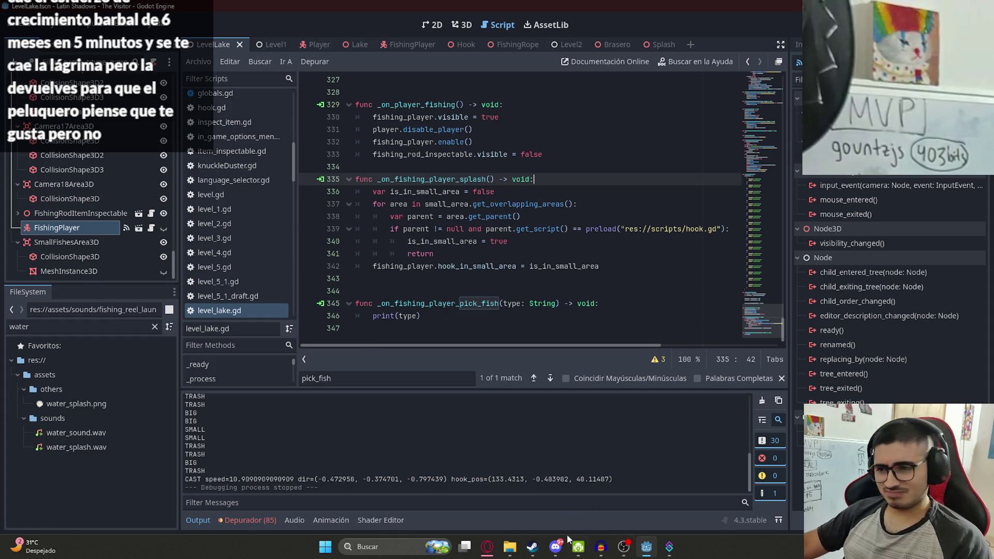
left_click(556, 545)
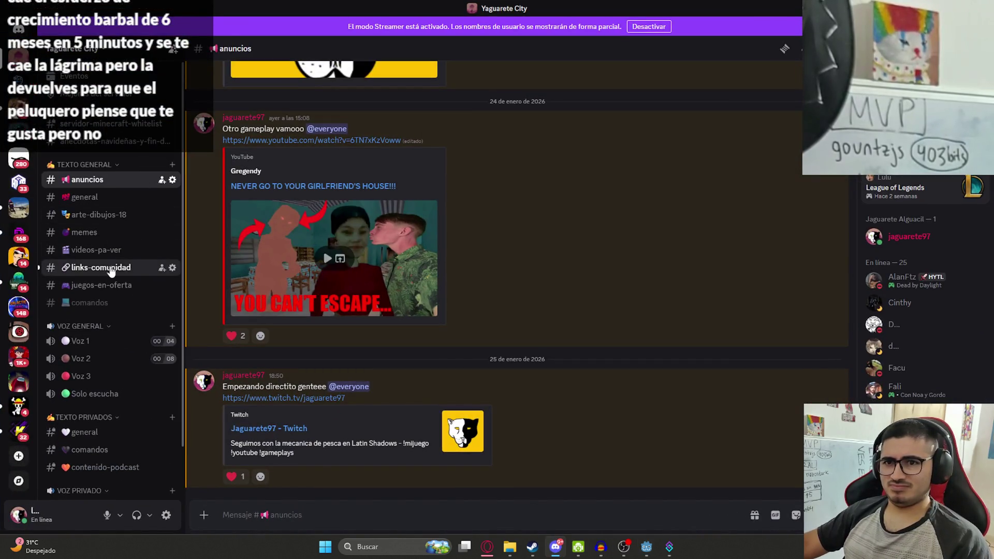
Open the links-comunidad channel and view the jaguar comic enlarged
left_click(111, 269)
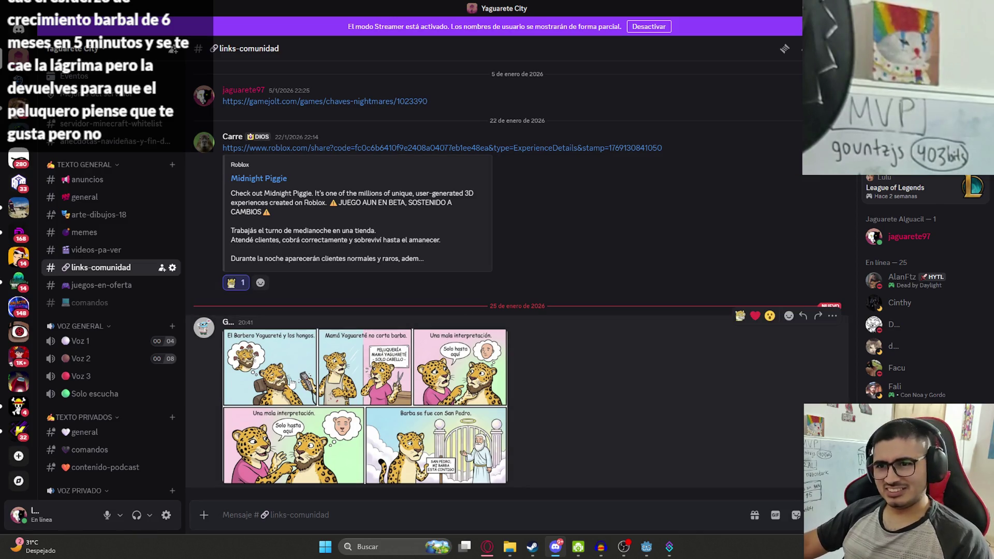
left_click(291, 384)
left_click(909, 306)
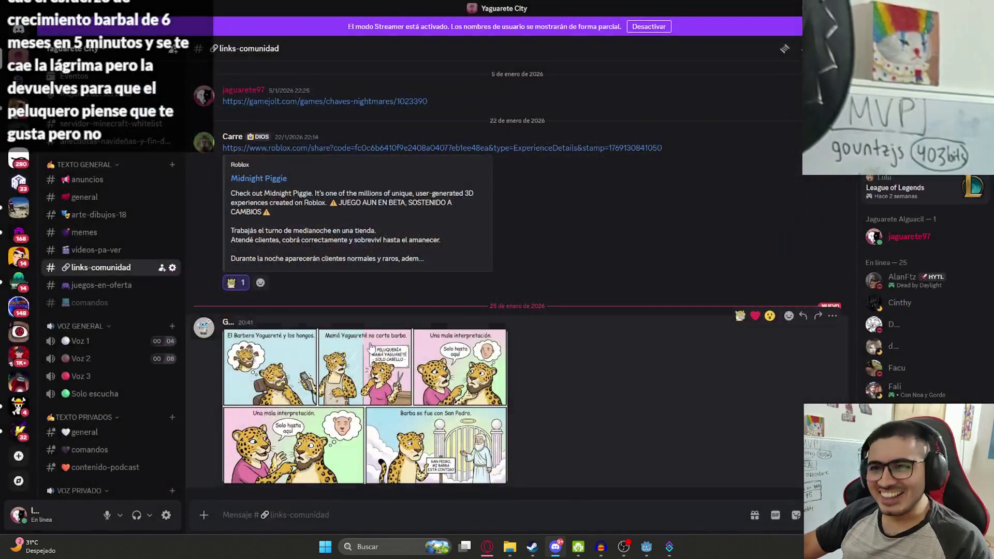
left_click(311, 395)
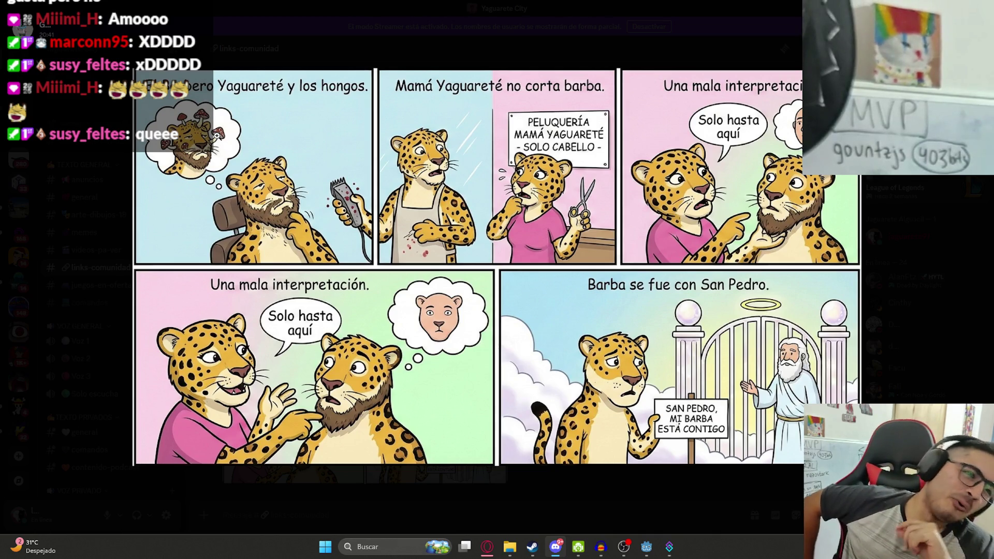
left_click(902, 237)
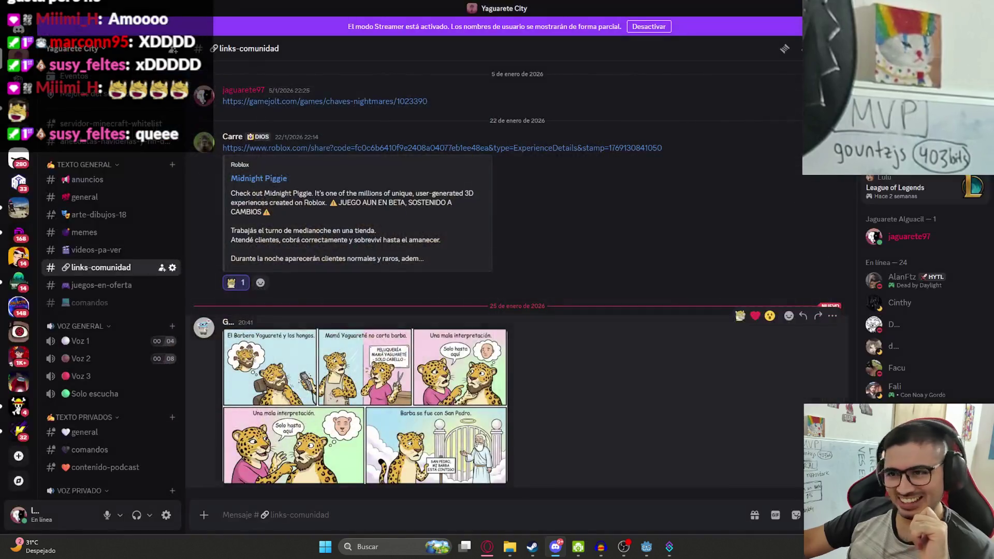
React to the comic message, re-enlarge the comic, and start saving the image
left_click(740, 316)
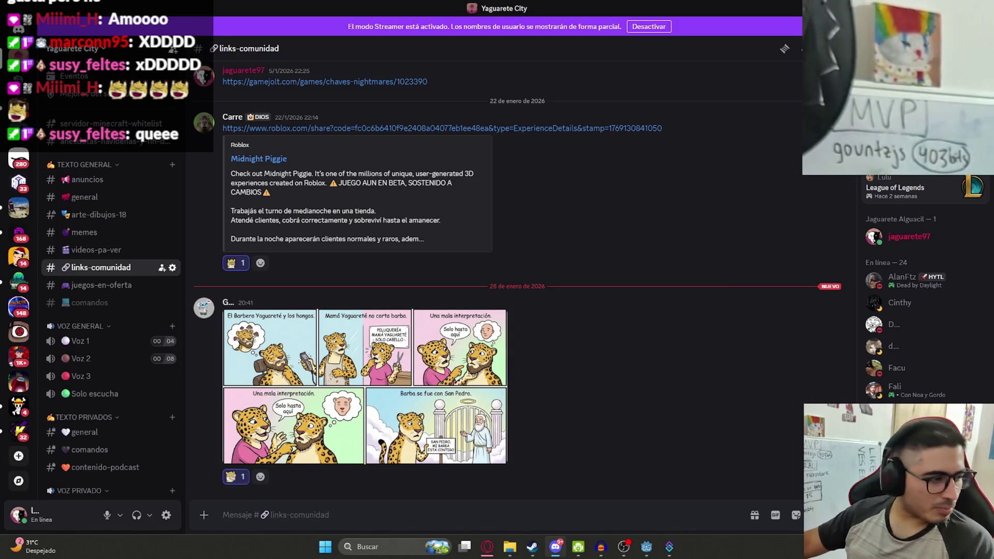
key("alt+Tab")
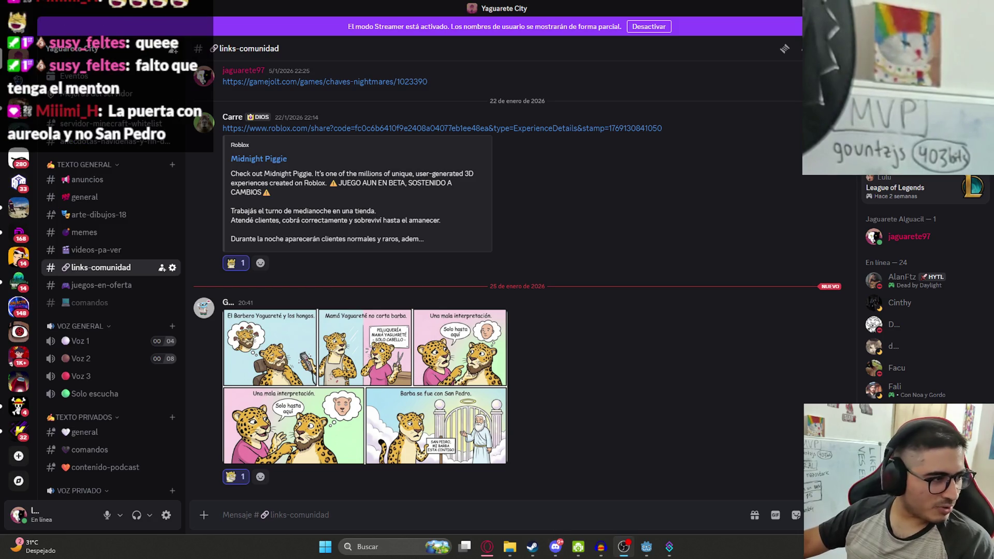
left_click(300, 365)
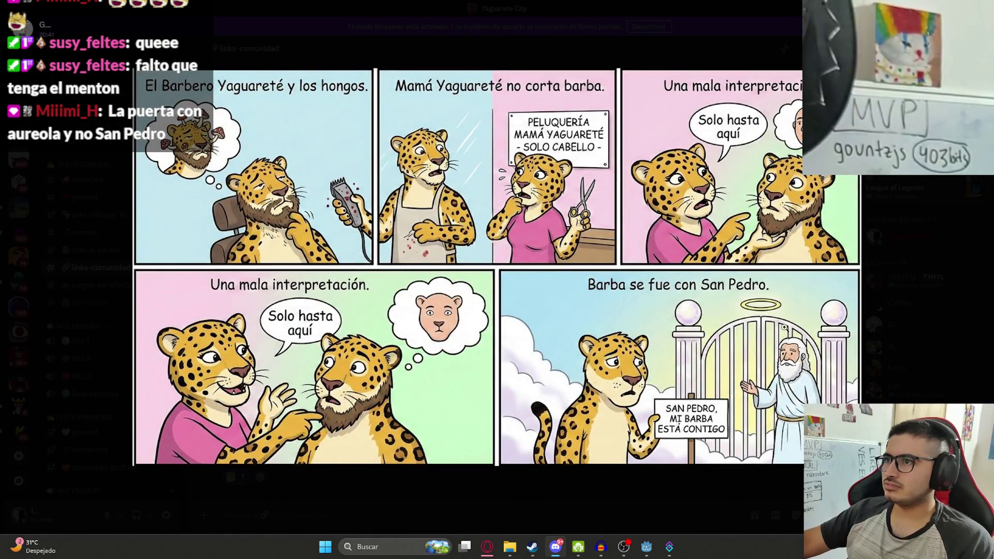
key("ctrl+s")
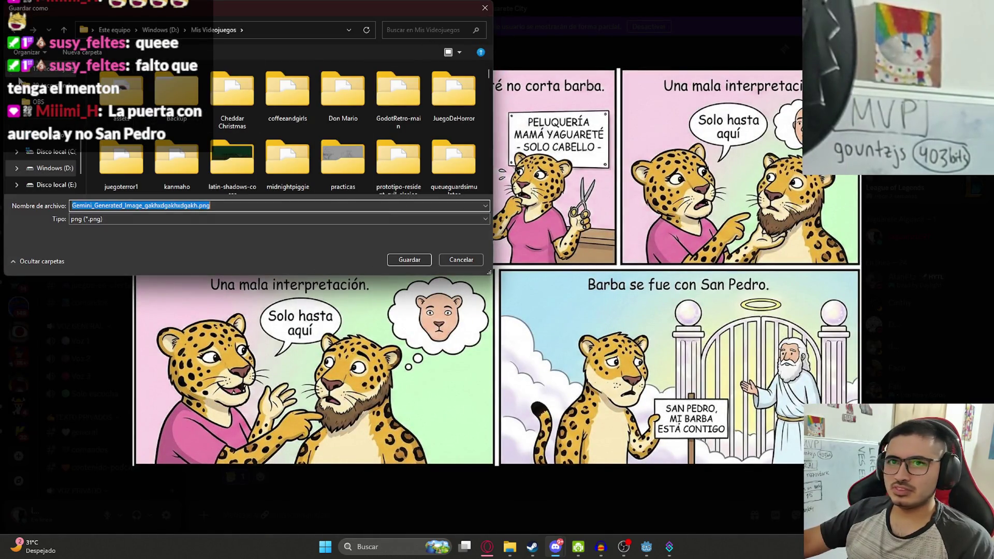
Save the jaguar comic image into the Descargas folder
left_click(46, 154)
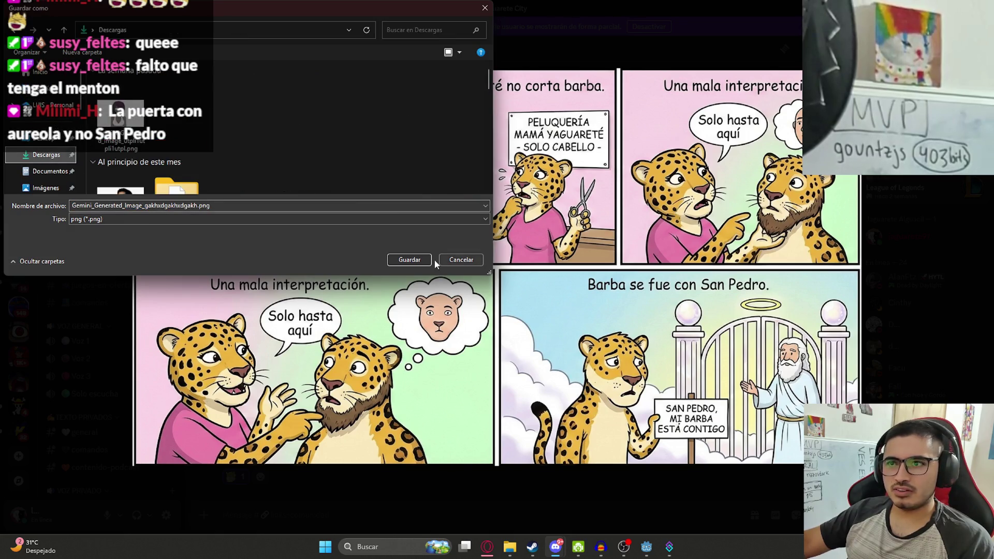
left_click(409, 260)
key("alt+Tab")
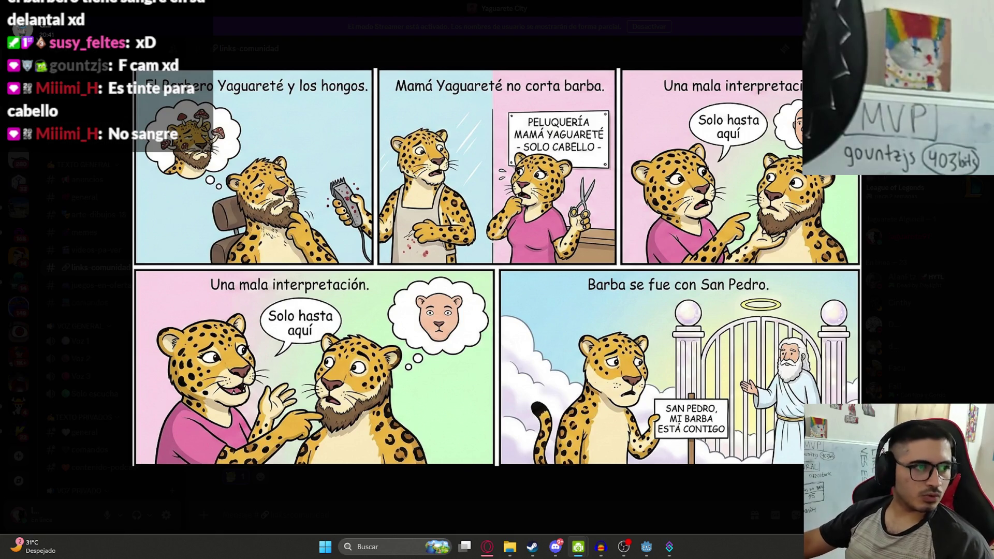
Return to the Godot script editor on level_lake.gd's pick_fish handler
left_click(624, 547)
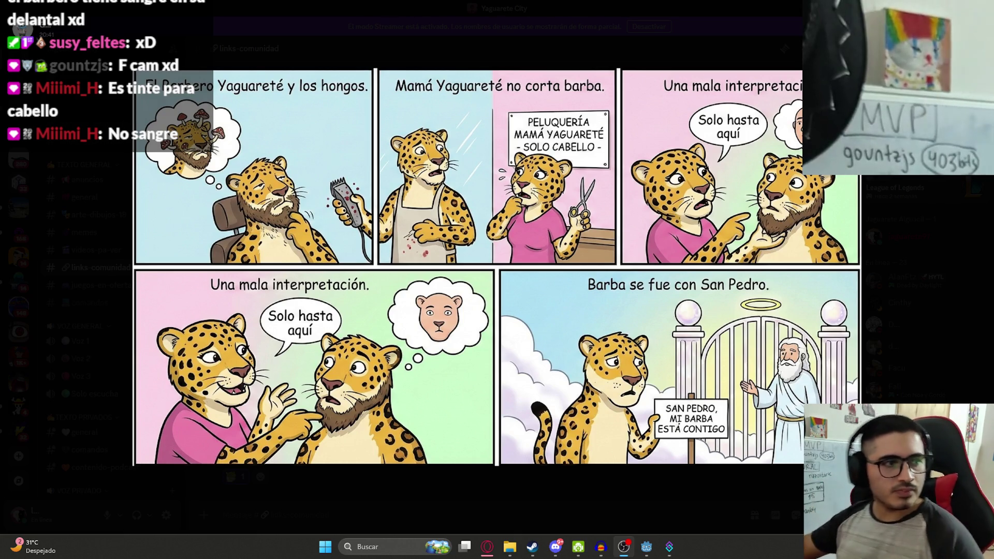
key("alt+Tab")
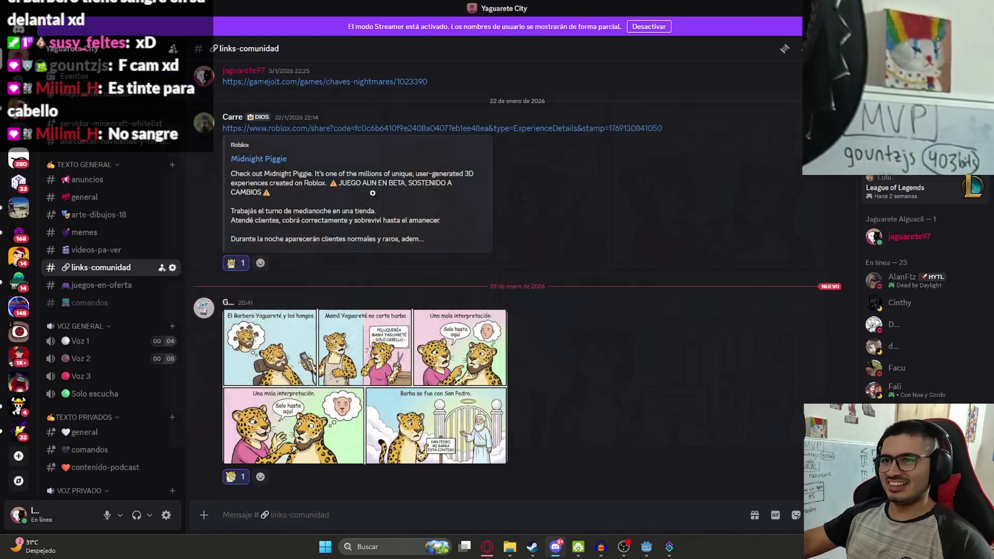
left_click(556, 552)
left_click(452, 243)
Delete the extra blank line at line 342 before the pick_fish handler
left_click(498, 315)
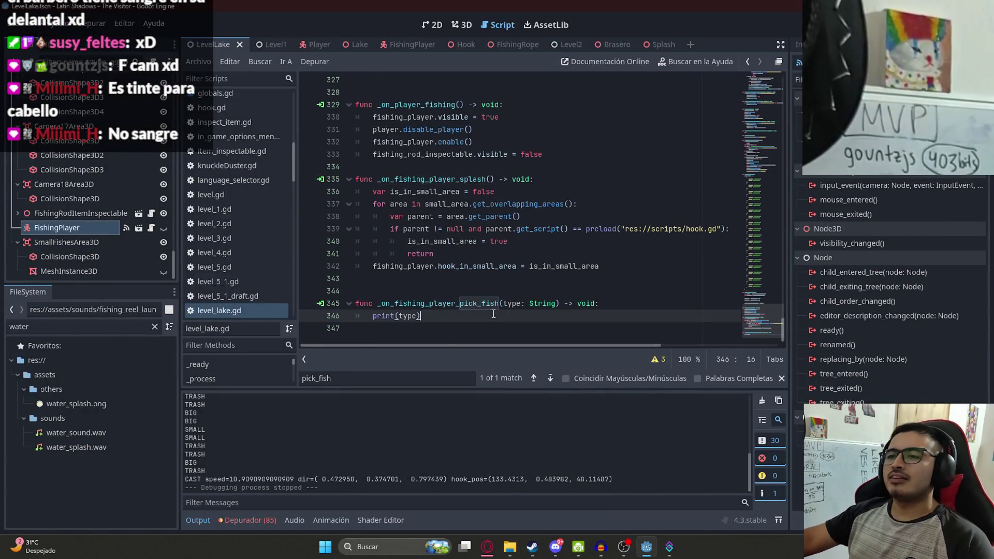
left_click(448, 228)
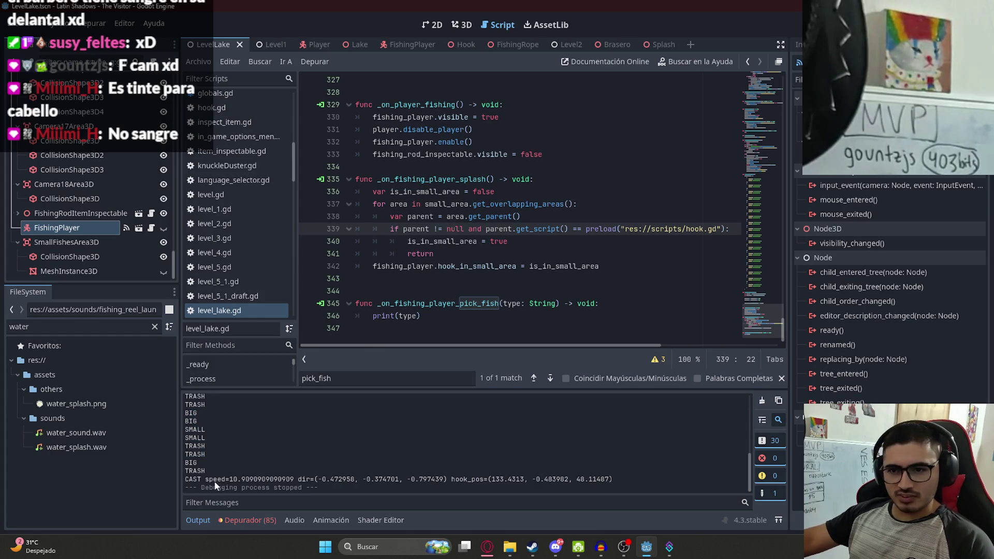
scroll(276, 446, "up", 1)
left_click_drag(207, 456, 185, 438)
scroll(230, 461, "up", 3)
left_click(523, 217)
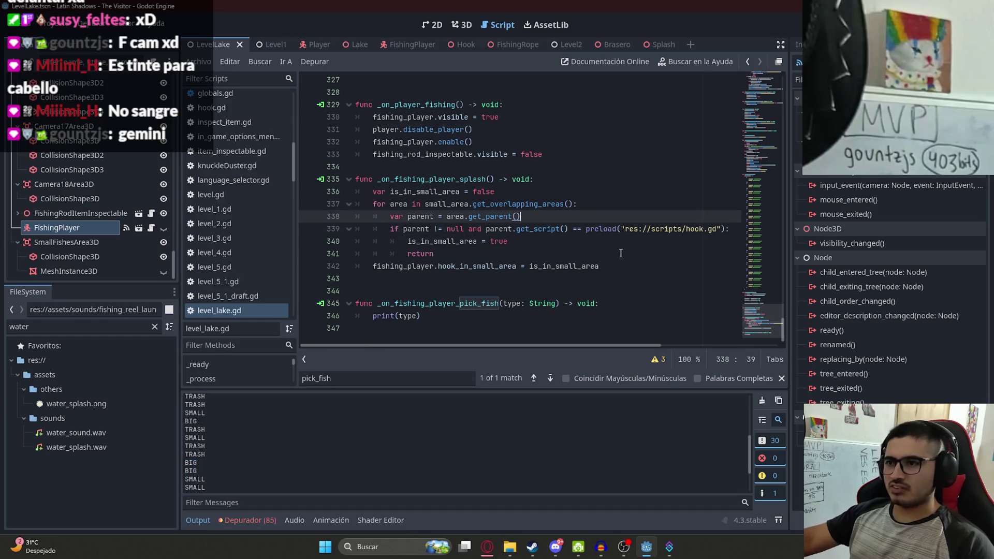
left_click_drag(772, 318, 751, 48)
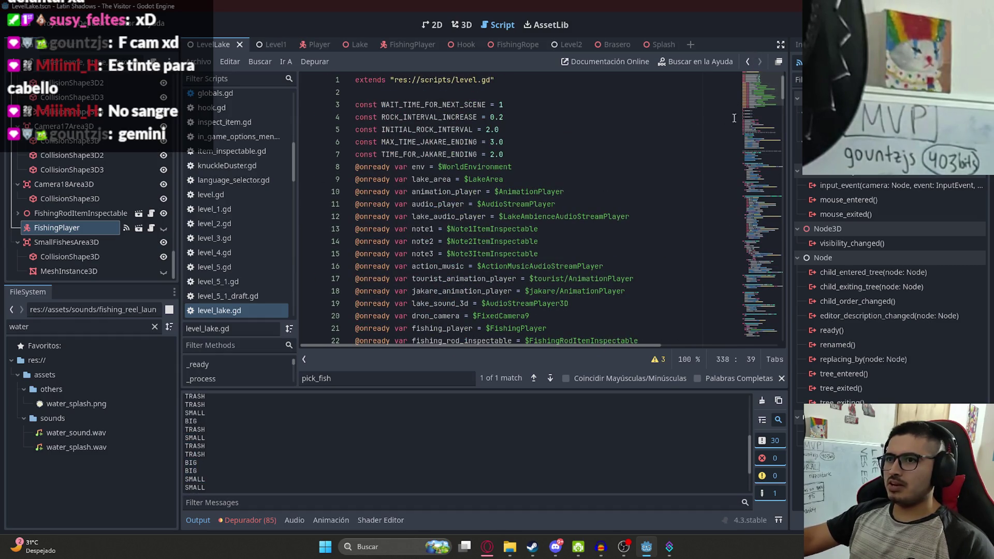
left_click_drag(756, 88, 758, 362)
left_click(565, 265)
left_click(386, 279)
key("BackSpace")
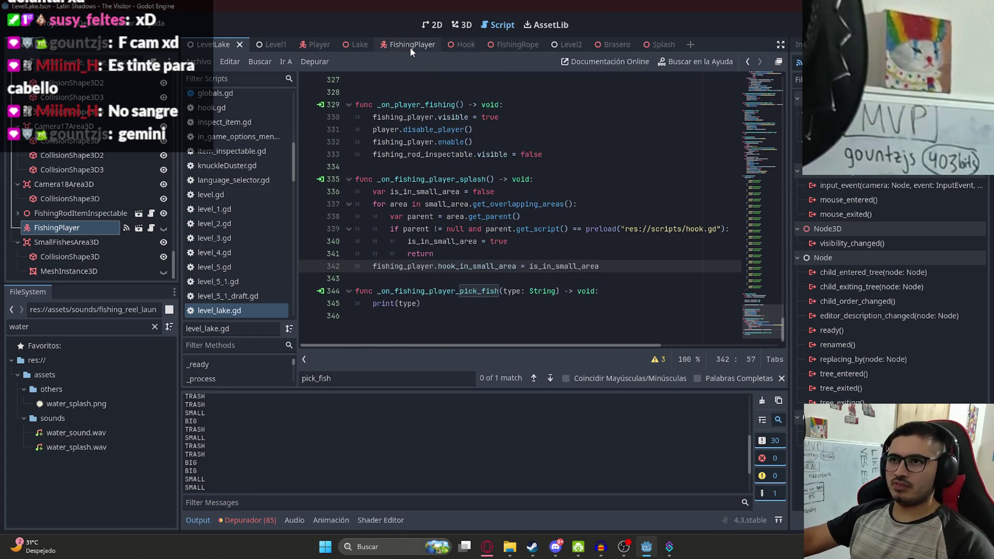
Open fishing_player.gd and jump to the top of the script
left_click(410, 47)
left_click(629, 281)
left_click_drag(761, 303, 761, 93)
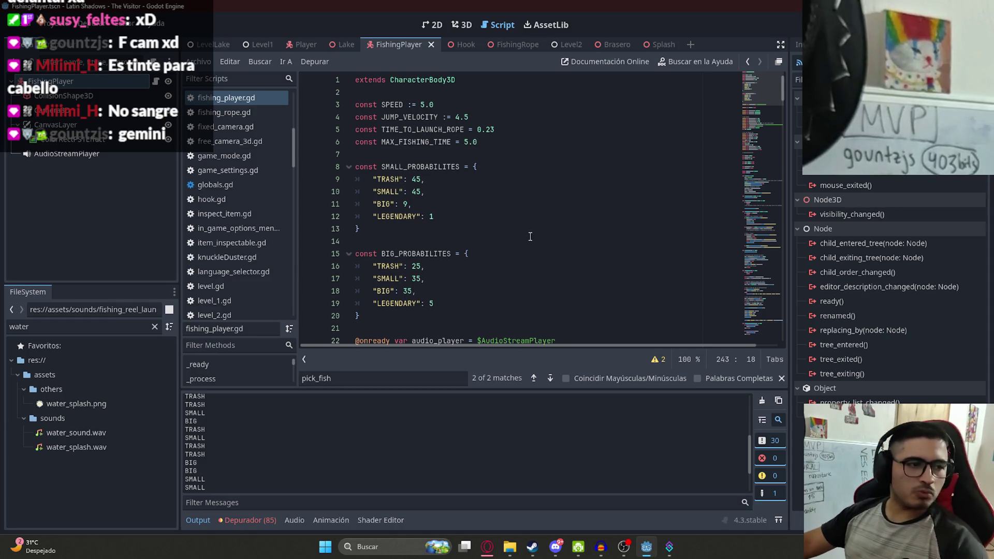
Add a FISHING_RANGE constant dictionary with MIN 10.0 and MAX 30.0, and save
left_click(535, 144)
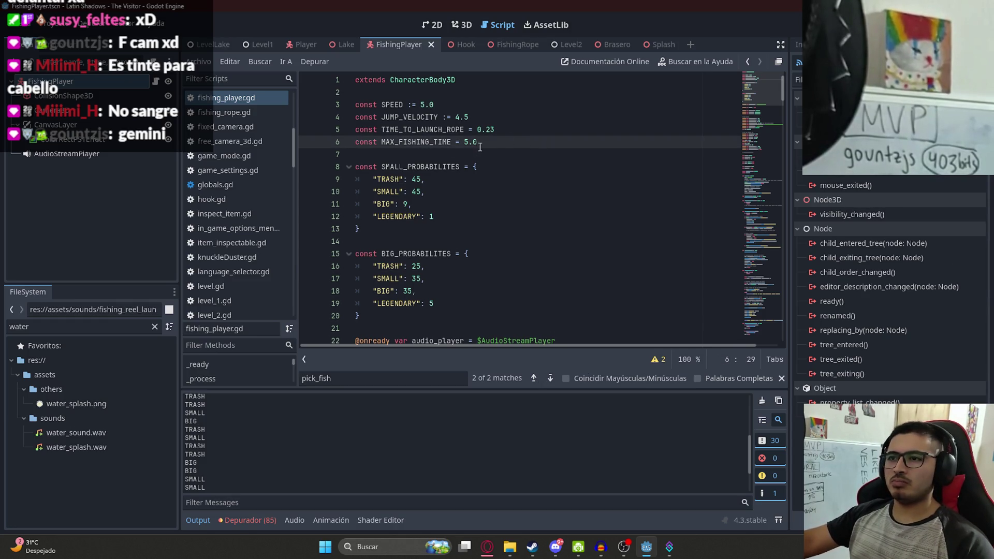
left_click(547, 126)
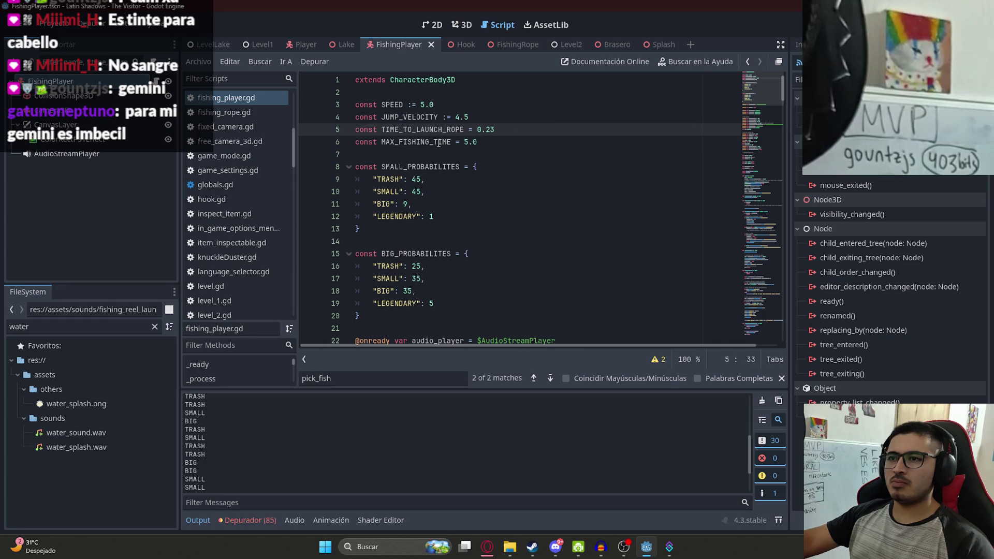
key("Down")
key("Return")
type("const")
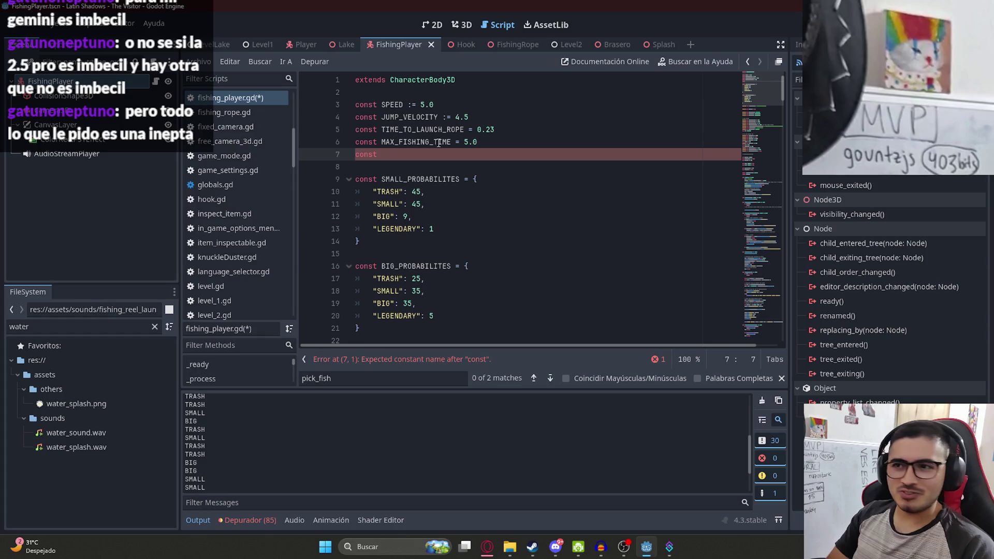
key("BackSpace")
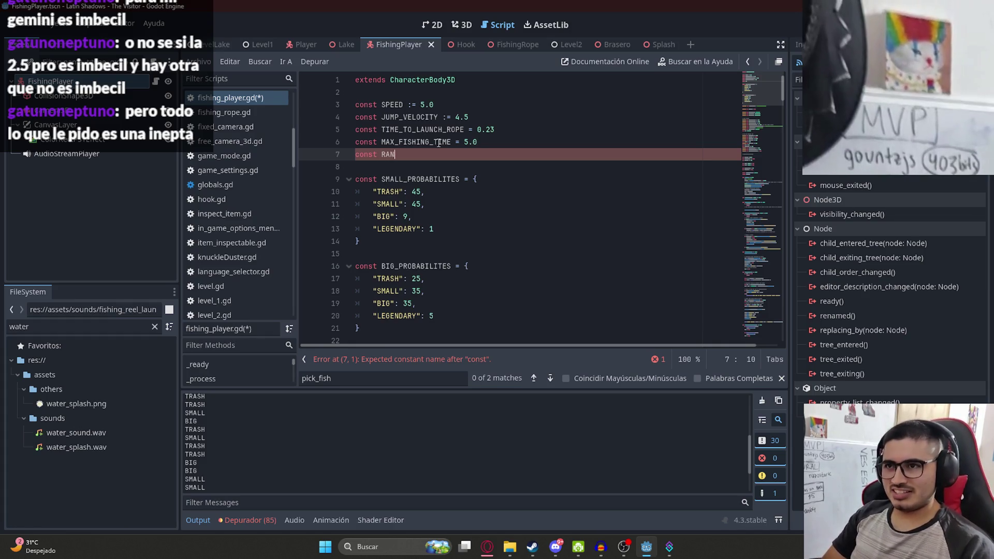
type("FISHING_RANGE = {")
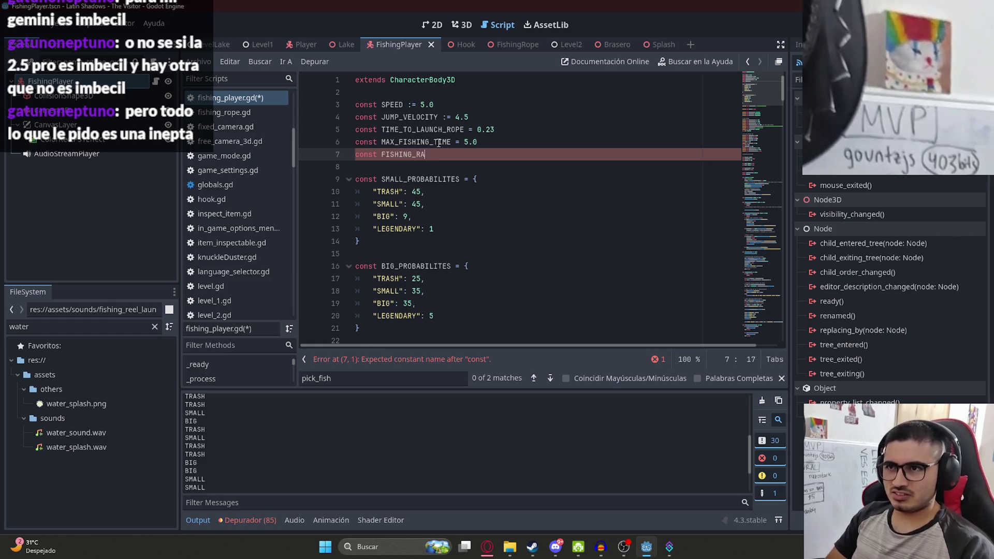
key("Return")
type("\"")
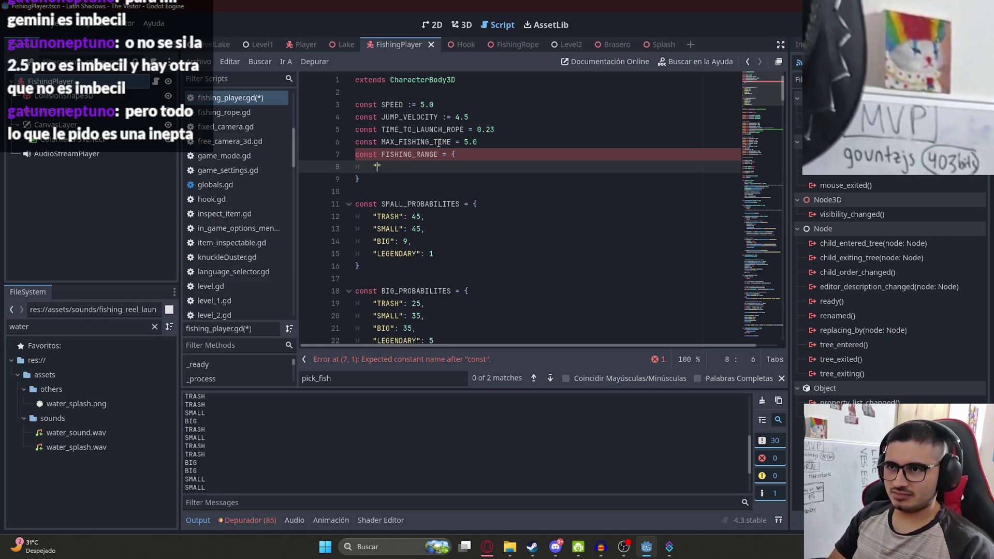
type("MIN\"")
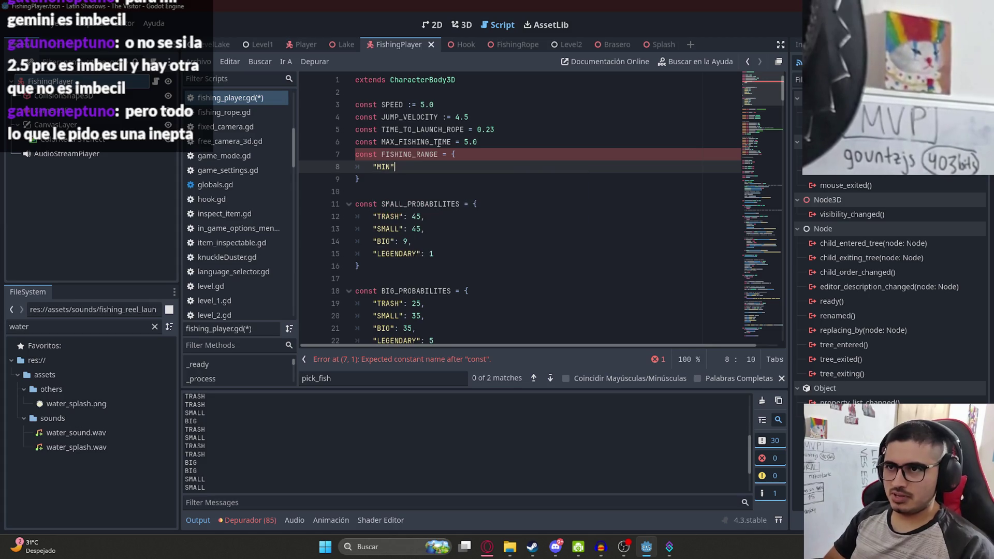
type(": 10.0,")
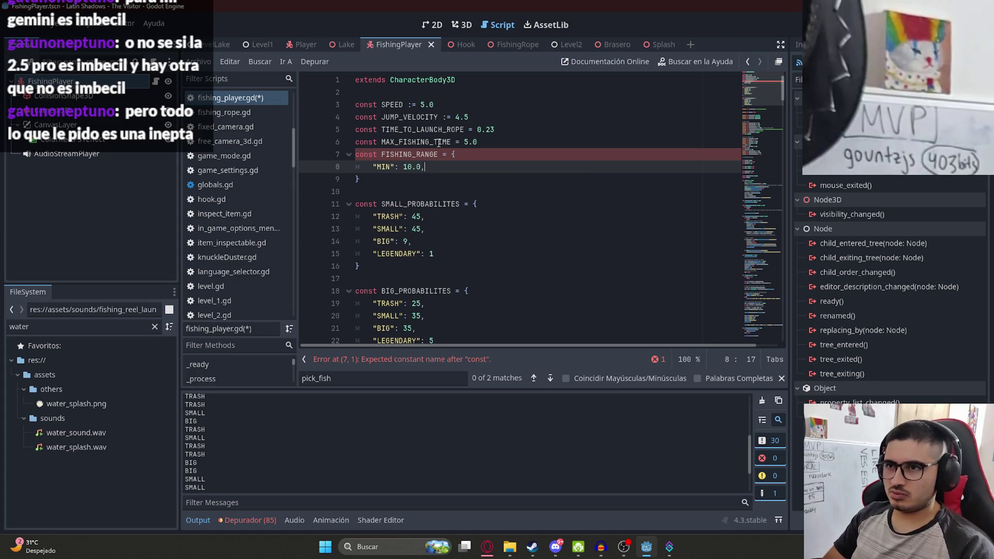
key("Return")
type("\"MAX")
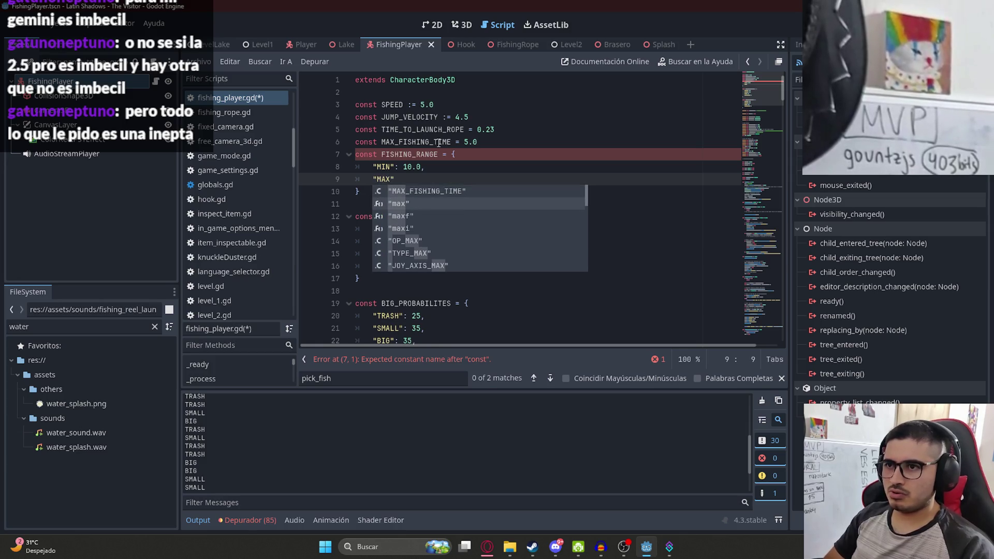
type("\": 30.0")
key("ctrl+s")
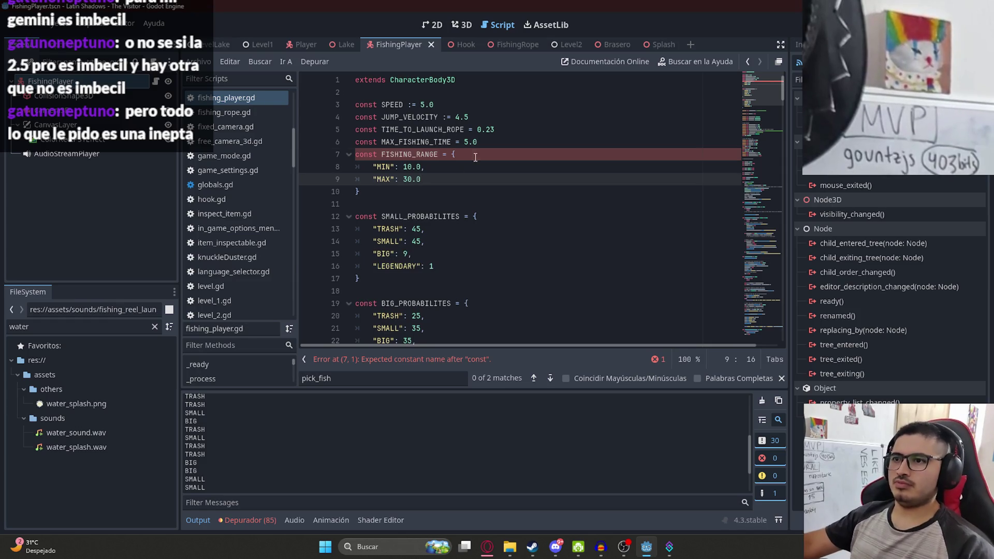
Delete the MAX_FISHING_TIME constant line and search for its remaining use
double_click(444, 142)
left_click(446, 141)
key("ctrl+shift+k")
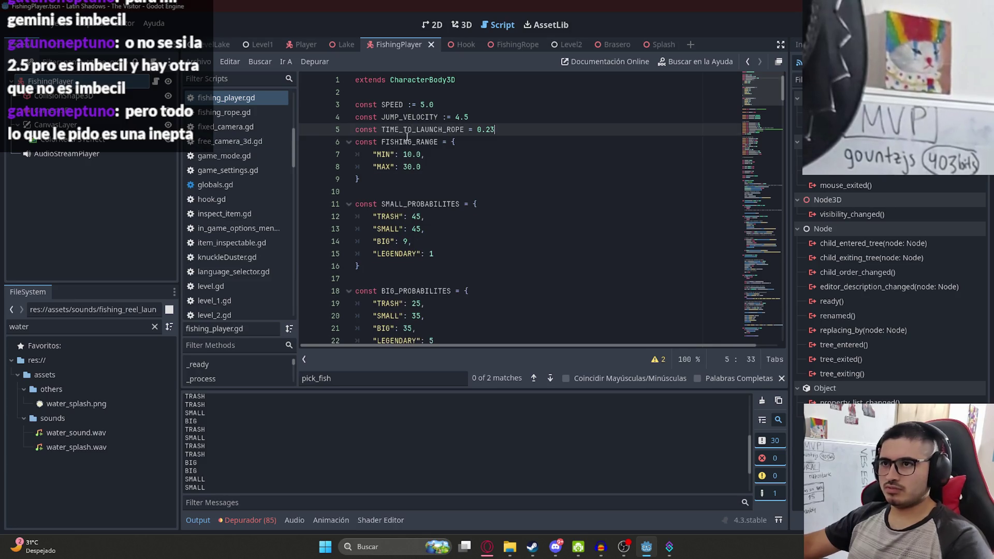
double_click(409, 141)
key("ctrl+f")
key("ctrl+v")
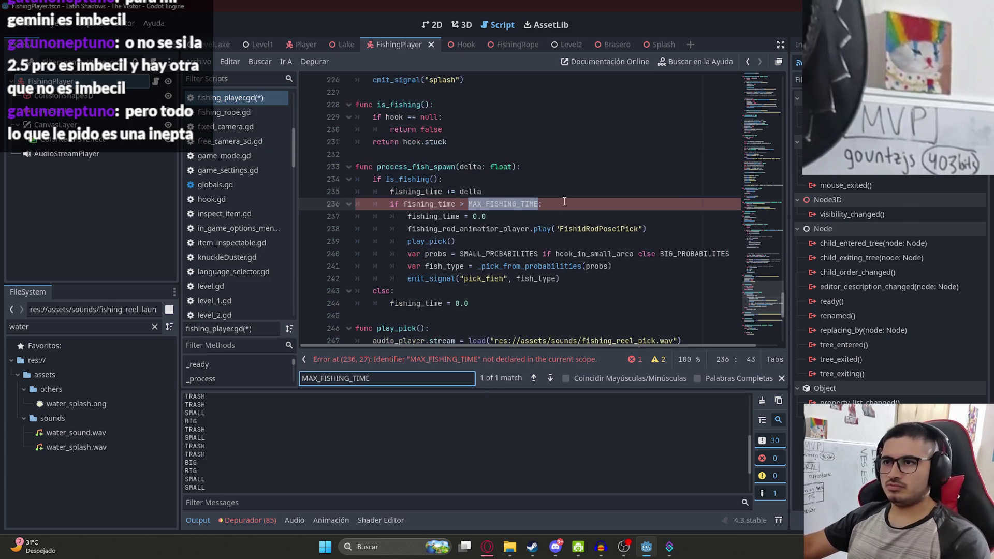
Replace the MAX_FISHING_TIME reference on line 236 with max_fishing_time
double_click(500, 202)
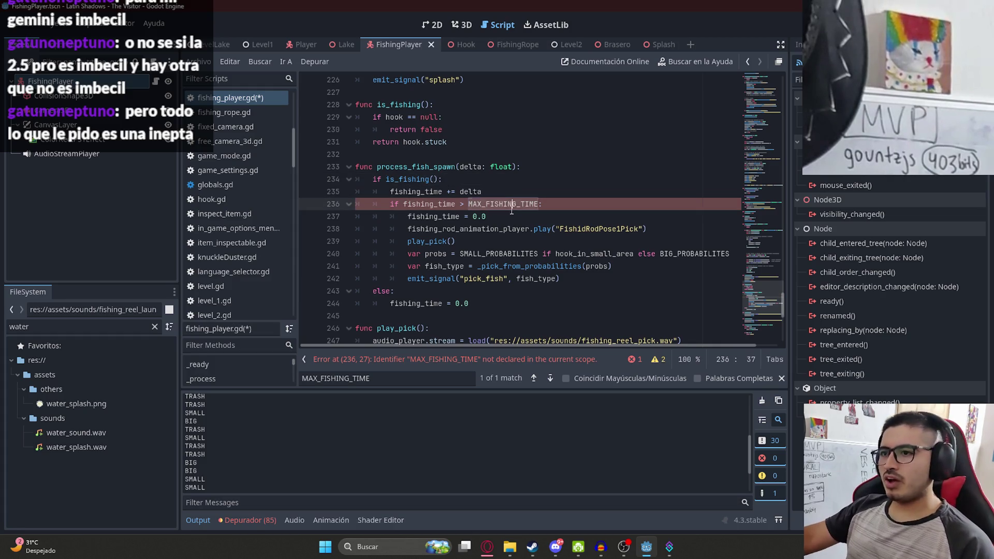
type("max_")
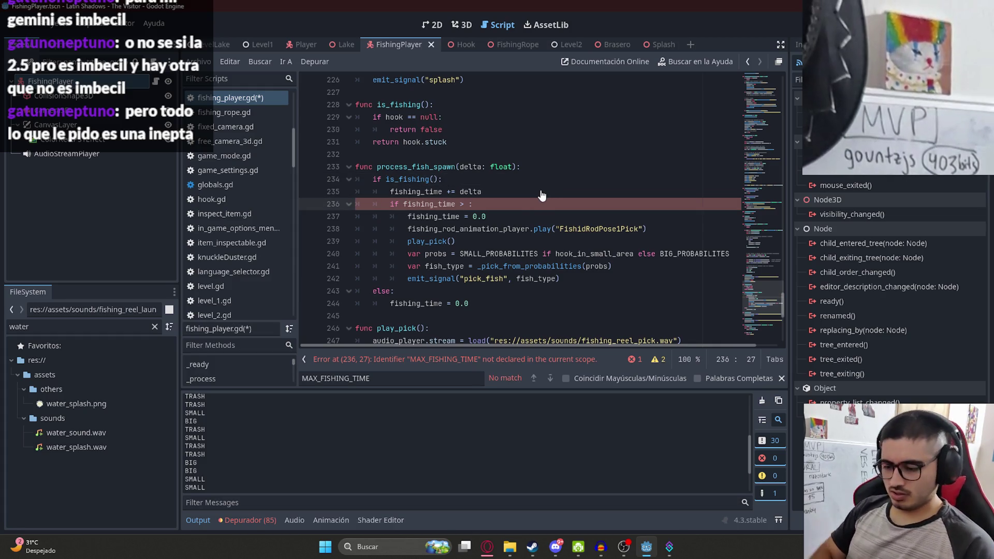
type("fishing_time")
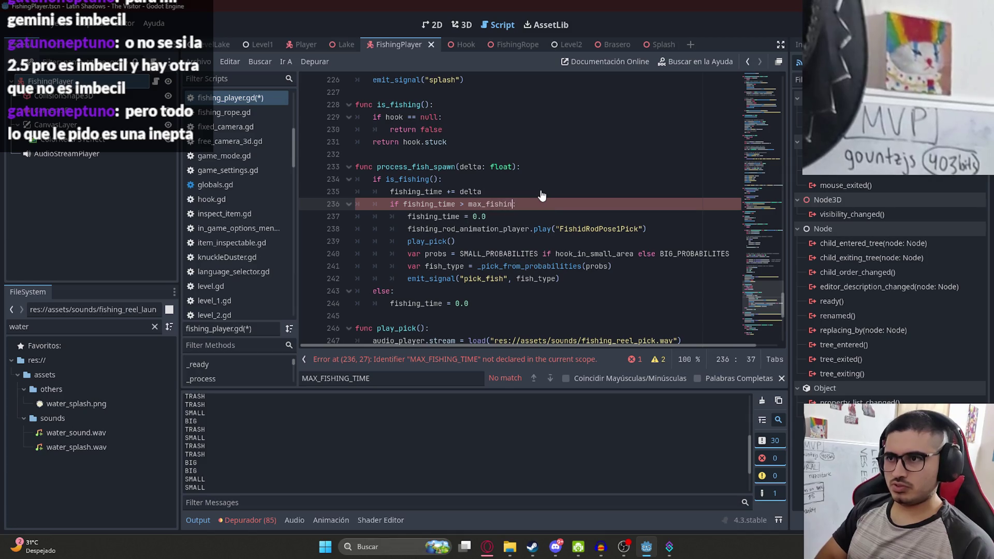
left_click_drag(759, 286, 751, 138)
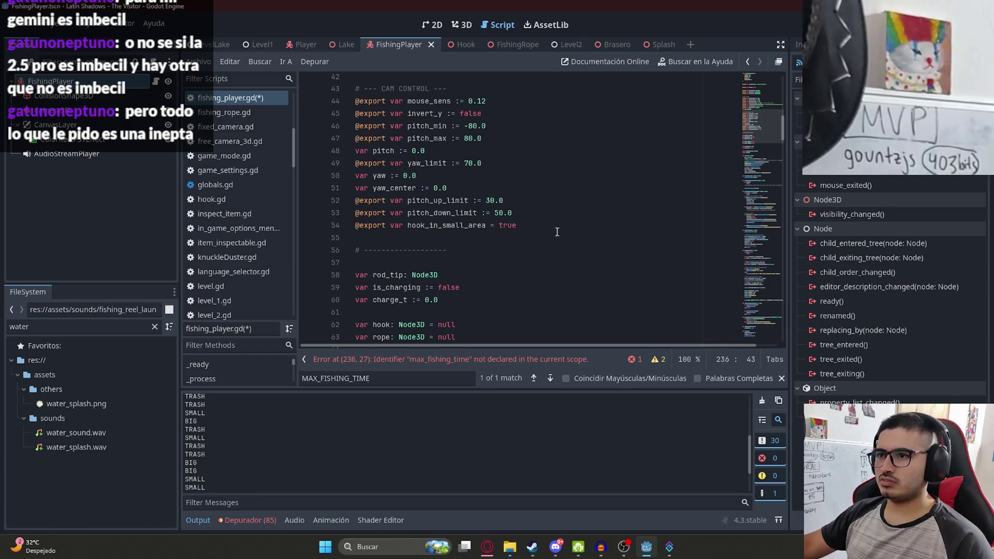
scroll(479, 205, "down", 7)
scroll(479, 205, "up", 3)
Declare var max_fishing_time = 0.0 below launching, check its usage, and save
left_click(495, 131)
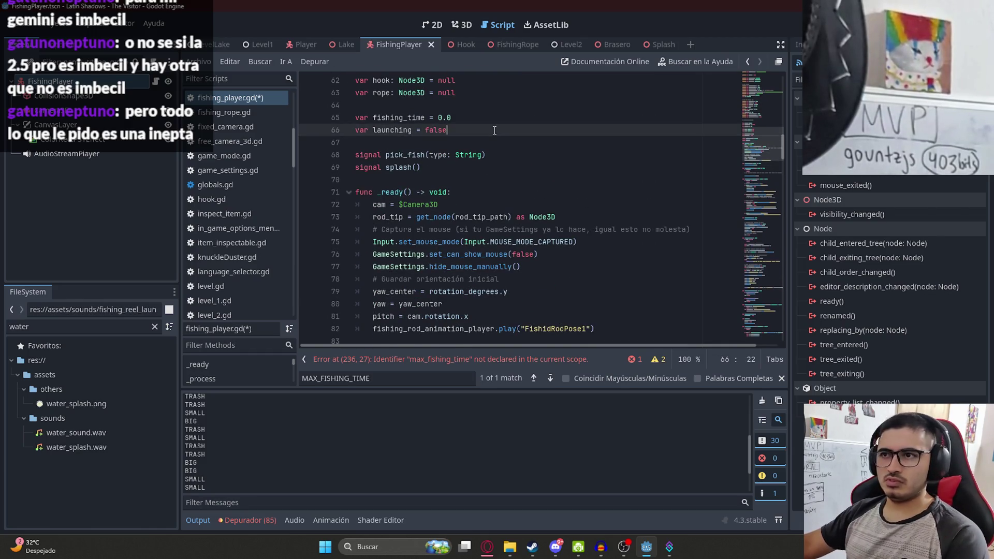
key("Return")
type("var max_fishing_time = 0.0")
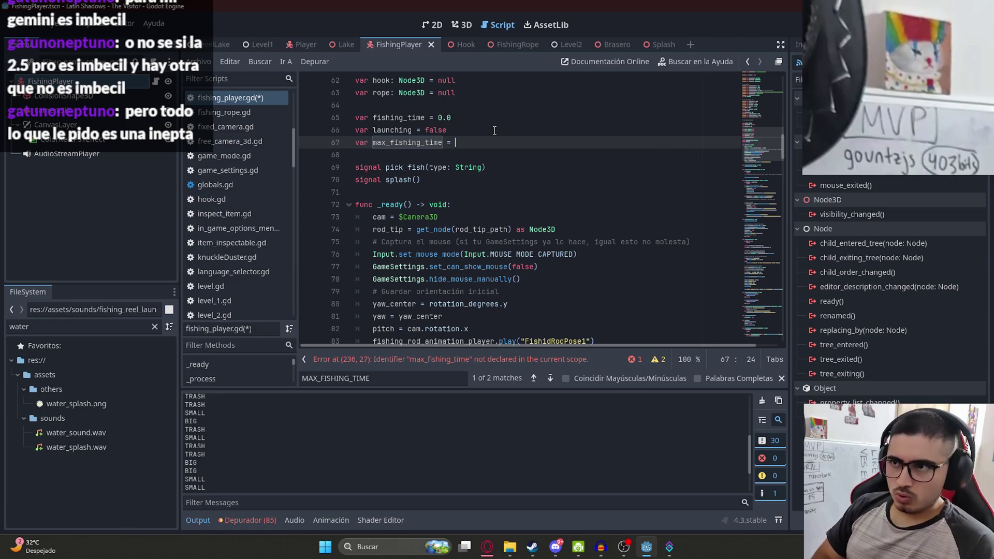
double_click(407, 142)
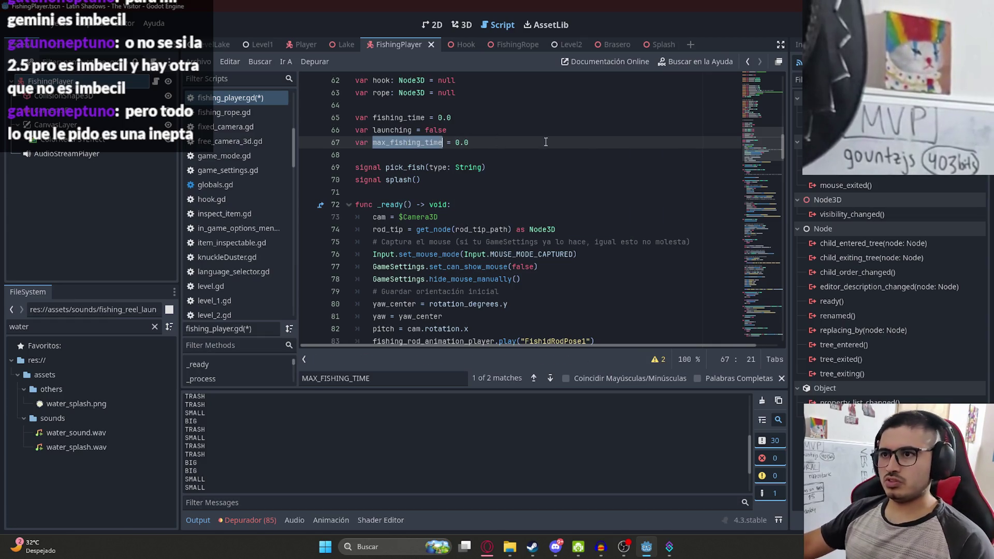
key("ctrl+f")
key("Return")
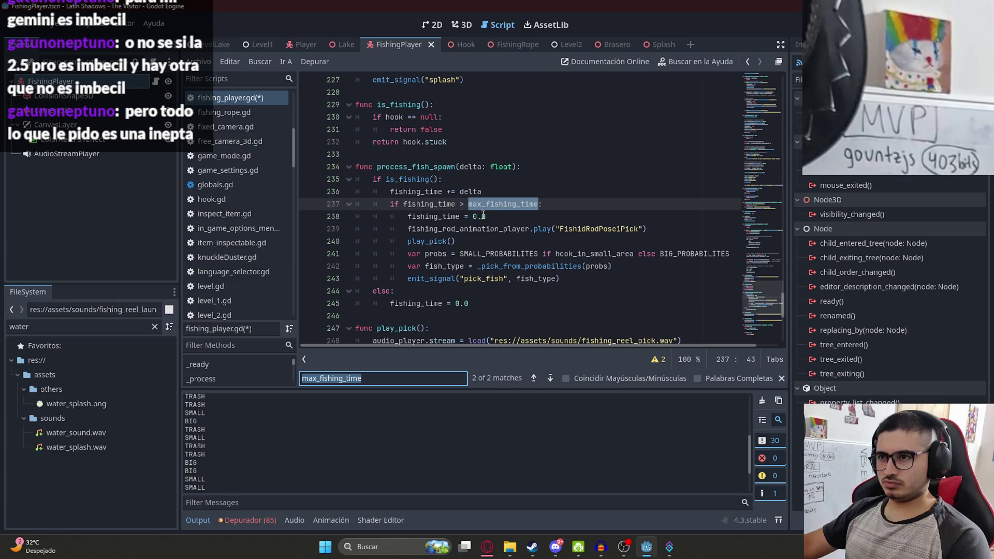
key("ctrl+s")
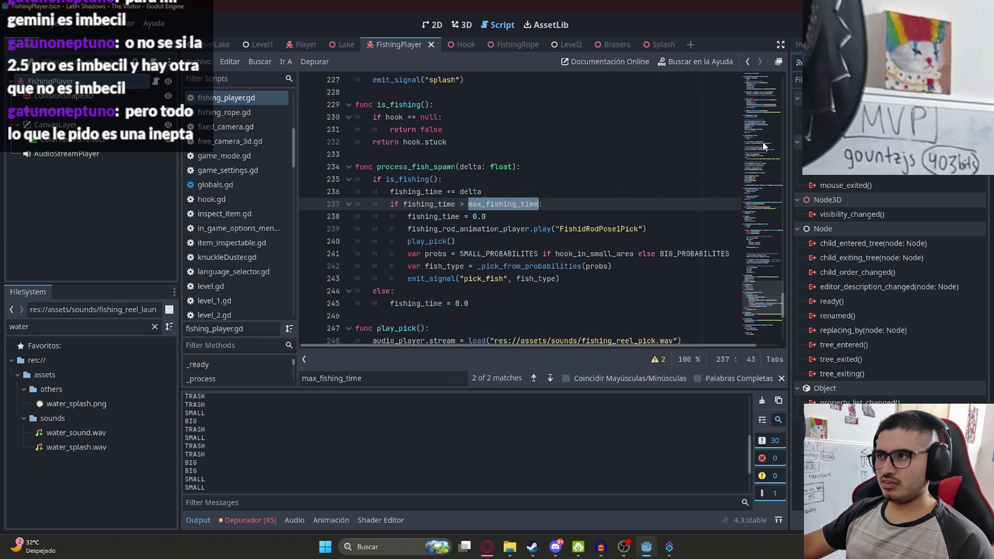
Begin a func set_max_fishing_time(): header at the end of the script
scroll(768, 310, "down", 8)
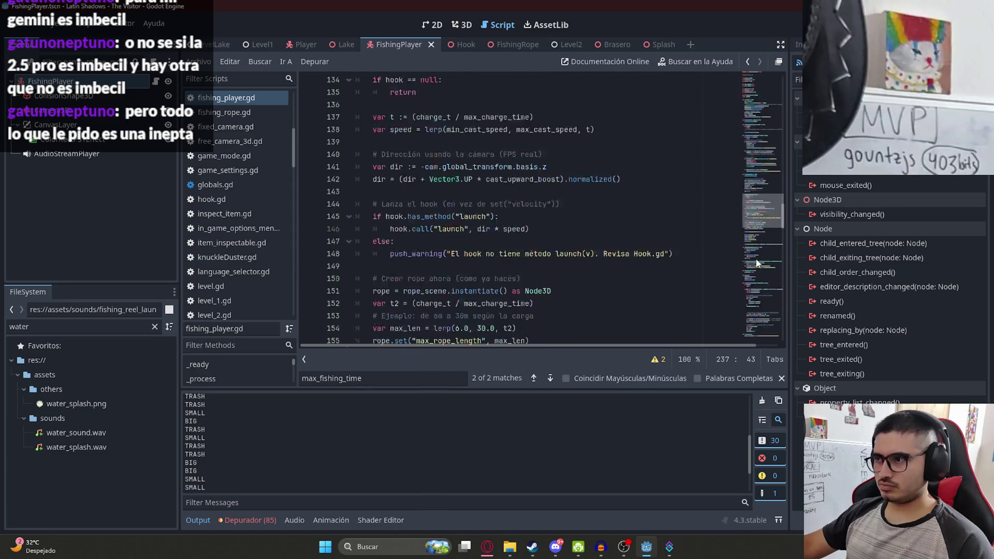
left_click(471, 337)
key("Return")
type("func ")
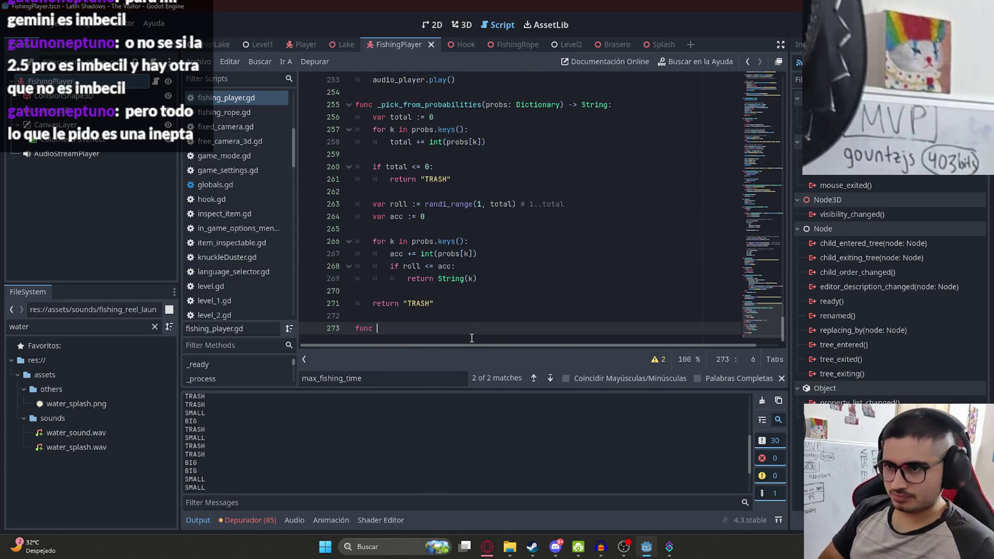
type("set_ma")
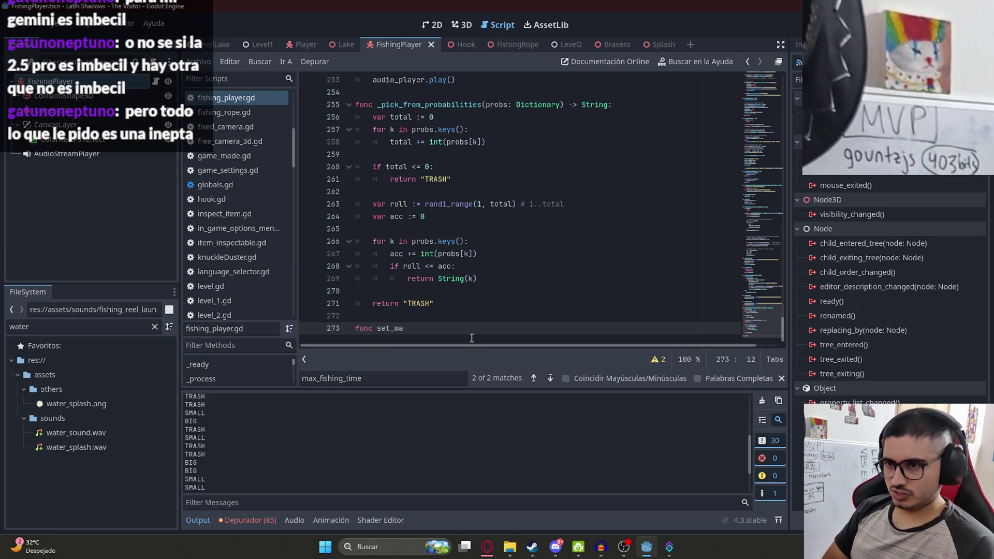
type("x_fishing_time():")
Start the function body with a max_fishing_time assignment, undoing an accidental whole-script replacement
key("Return")
type("max_fishing_time")
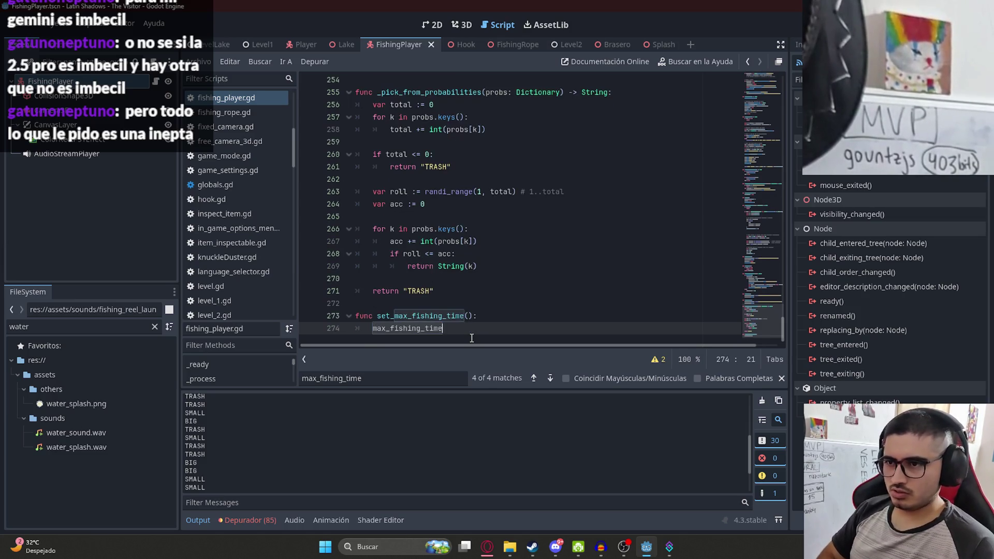
type(" = rangef")
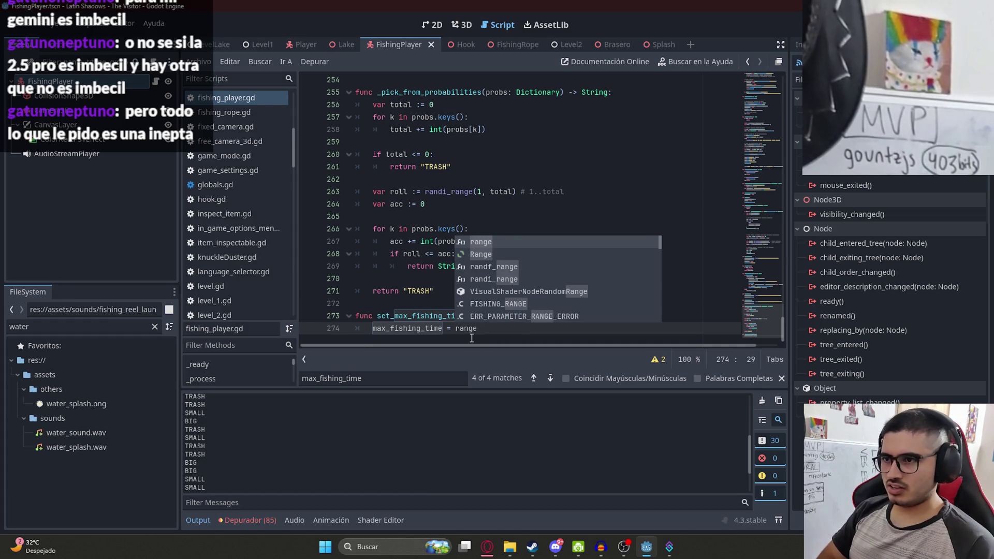
key("BackSpace")
key("BackSpace")
key("BackSpace")
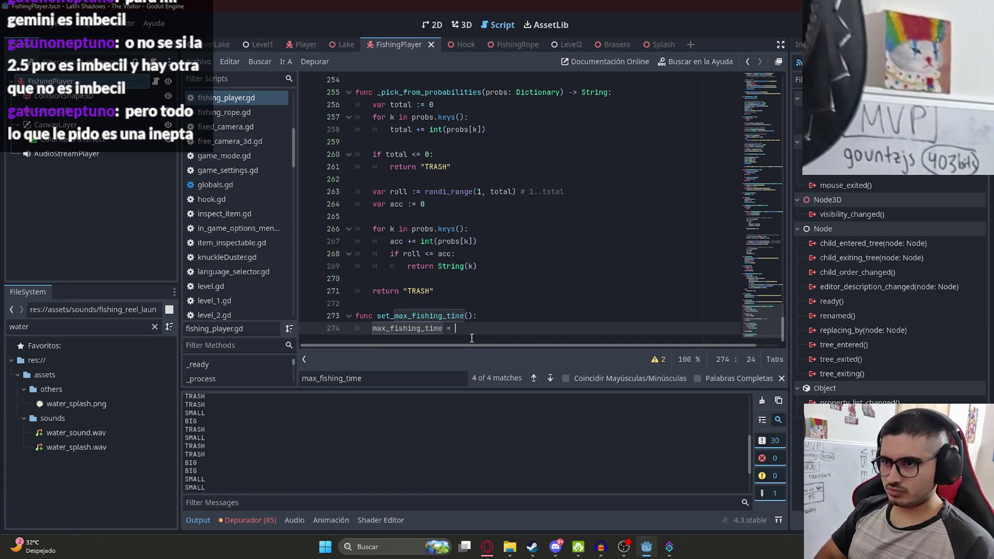
type("flo")
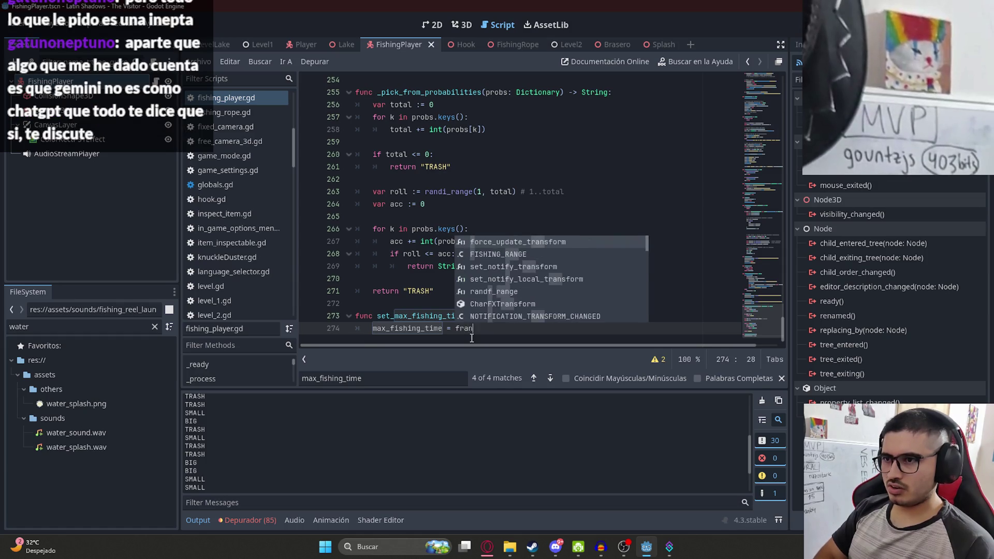
key("ctrl+a")
type("r")
key("ctrl+z")
key("ctrl+z")
key("ctrl+z")
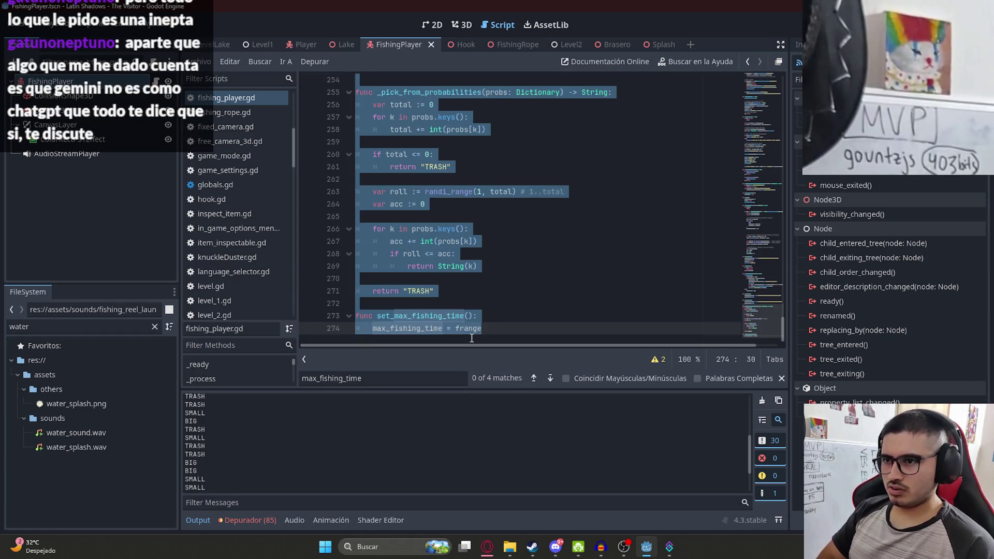
key("BackSpace")
key("BackSpace")
Assign max_fishing_time from randf_range() via autocomplete, leaving its arguments empty
type("rand")
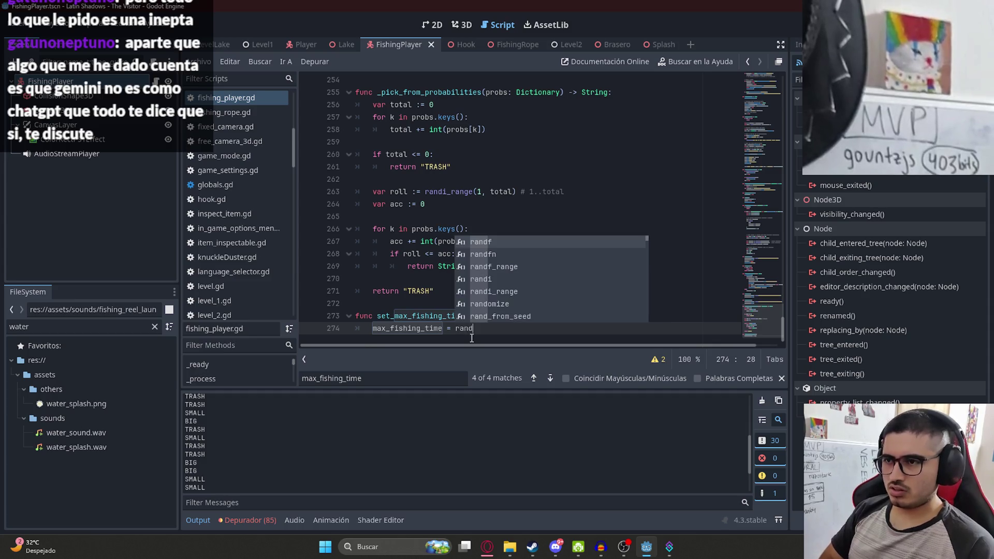
key("Down")
key("Down")
key("Return")
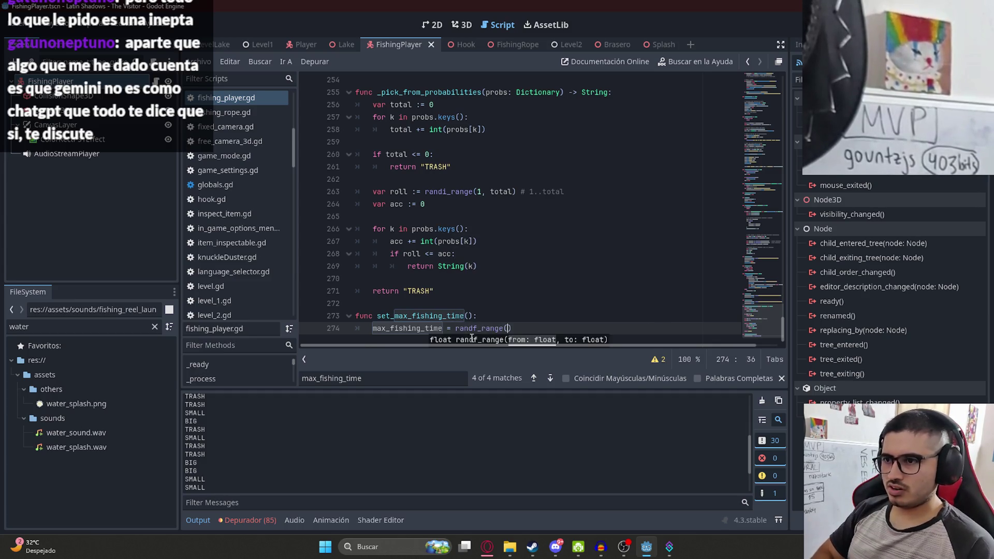
type("RA")
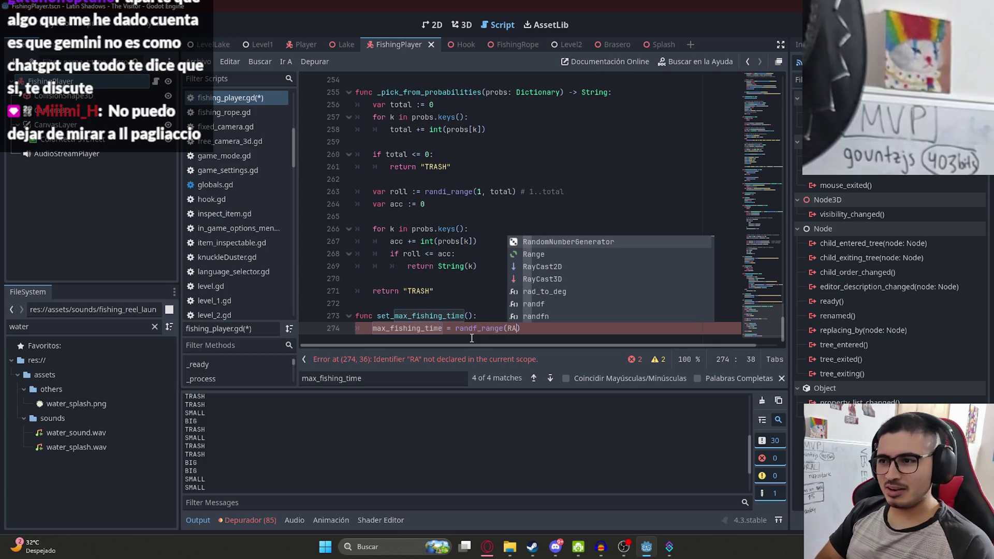
key("BackSpace")
key("BackSpace")
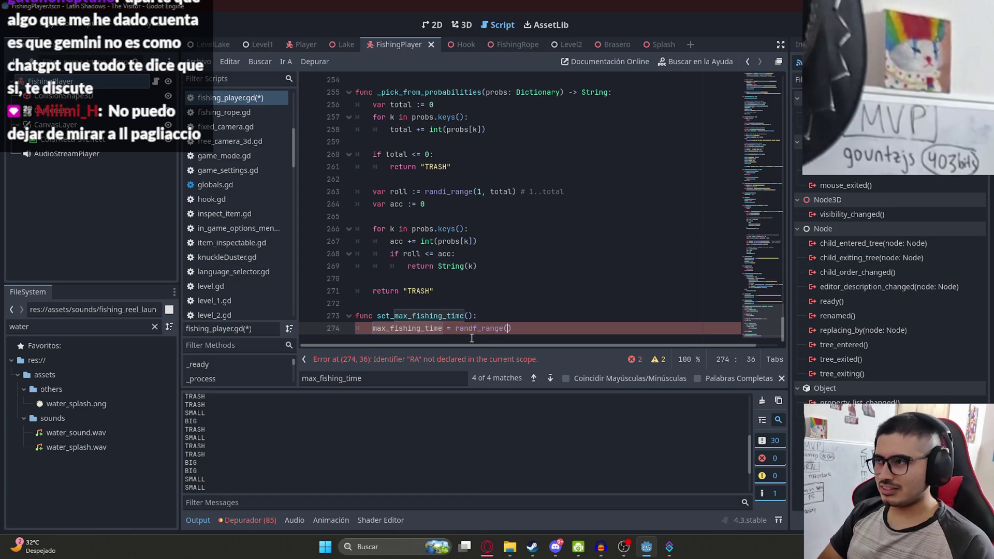
type("f")
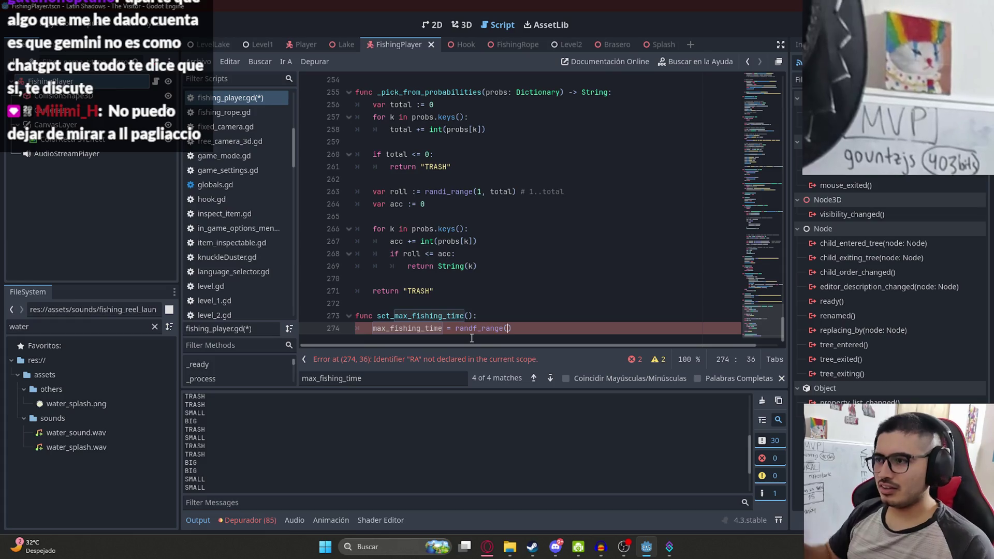
left_click(747, 81)
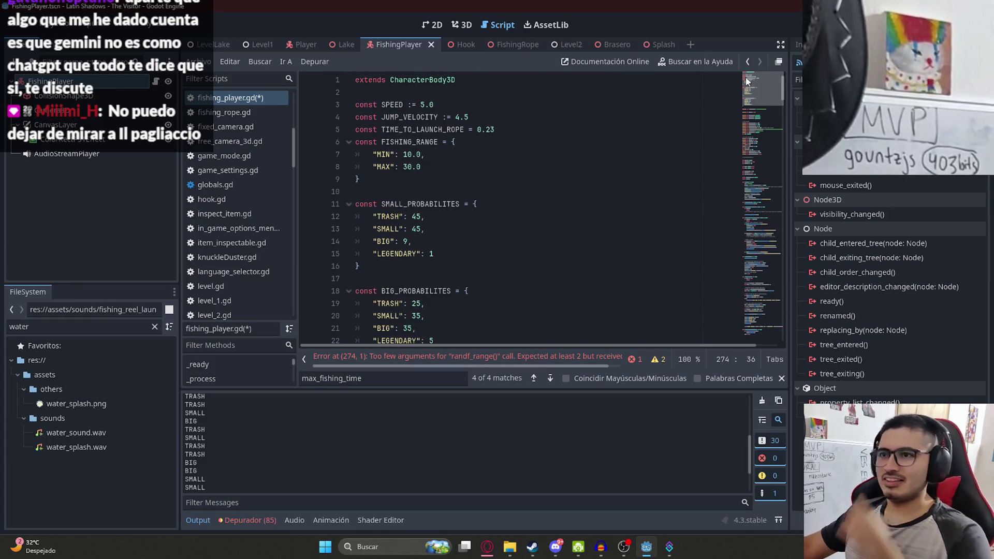
Check the FISHING_RANGE constant name near the top of fishing_player.gd
left_click(585, 155)
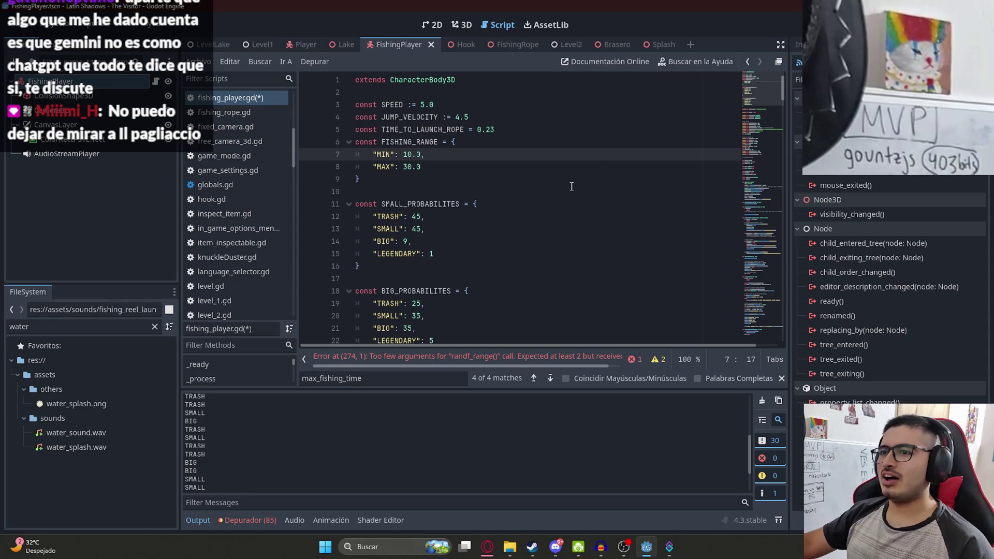
double_click(446, 204)
left_click(527, 143)
double_click(429, 204)
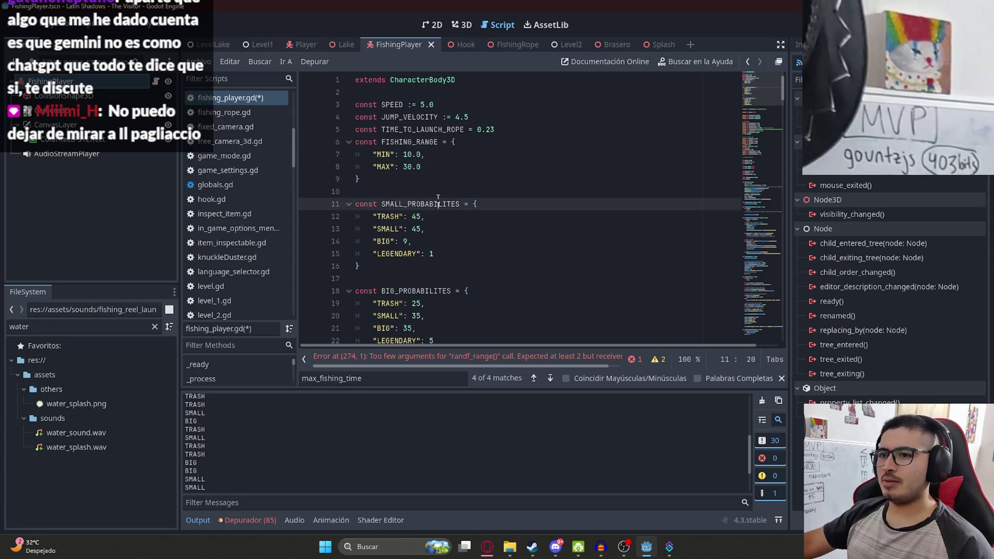
left_click(493, 122)
left_click(503, 191)
scroll(500, 192, "down", 3)
scroll(414, 166, "up", 3)
double_click(412, 142)
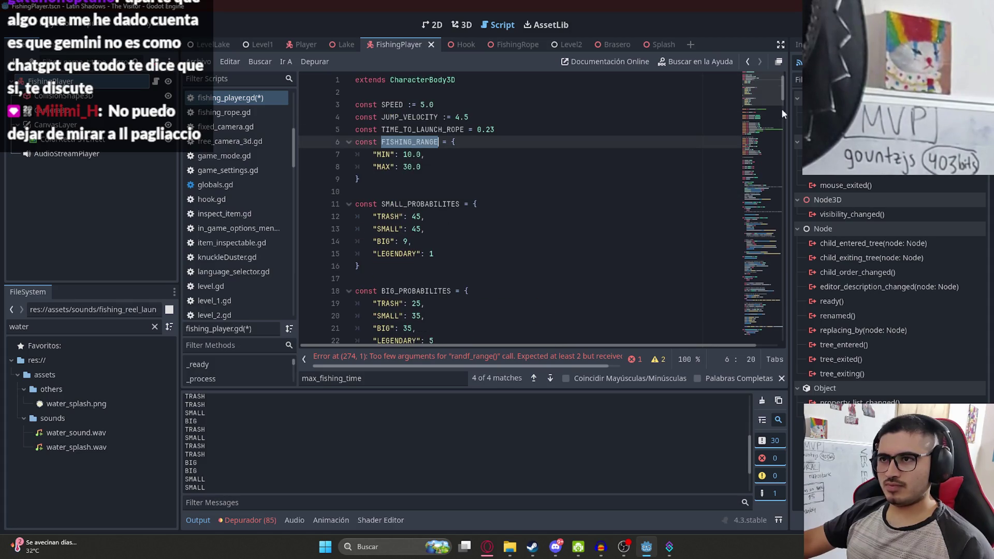
left_click_drag(781, 108, 752, 340)
Fill randf_range's arguments with FISHING_RANGE.MIN and FISHING_RANGE.MAX, and save
left_click(507, 327)
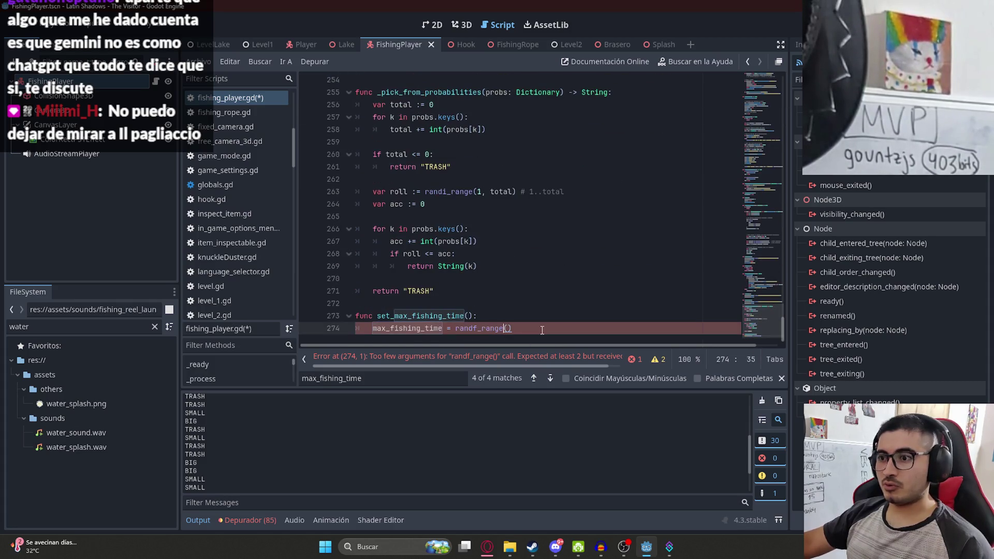
type("fh")
key("Return")
type(".")
type("MIN,")
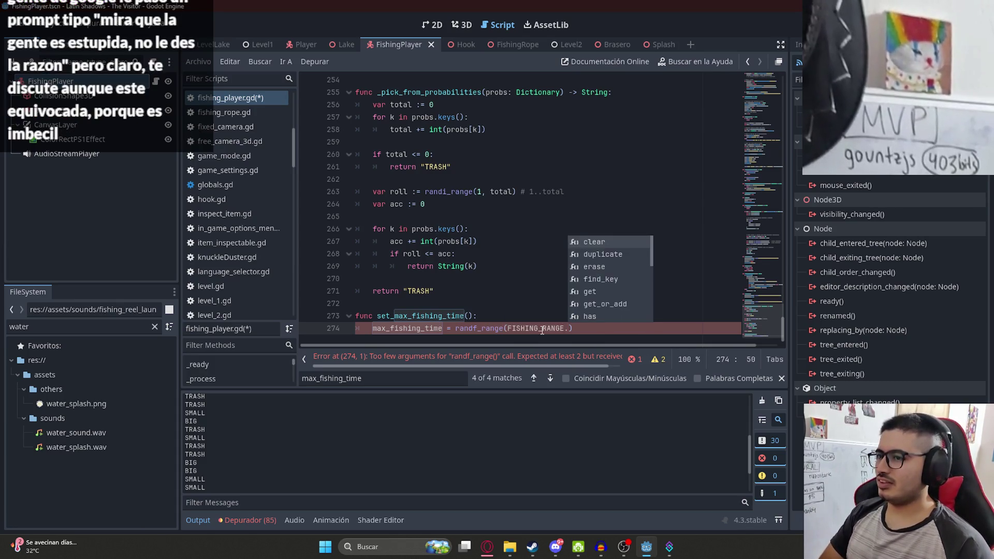
type(" fh")
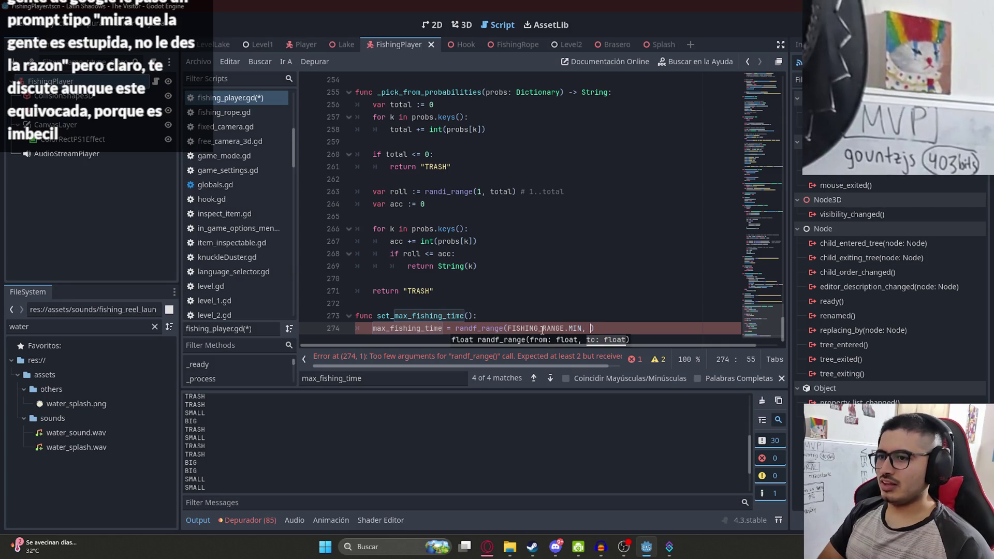
key("Return")
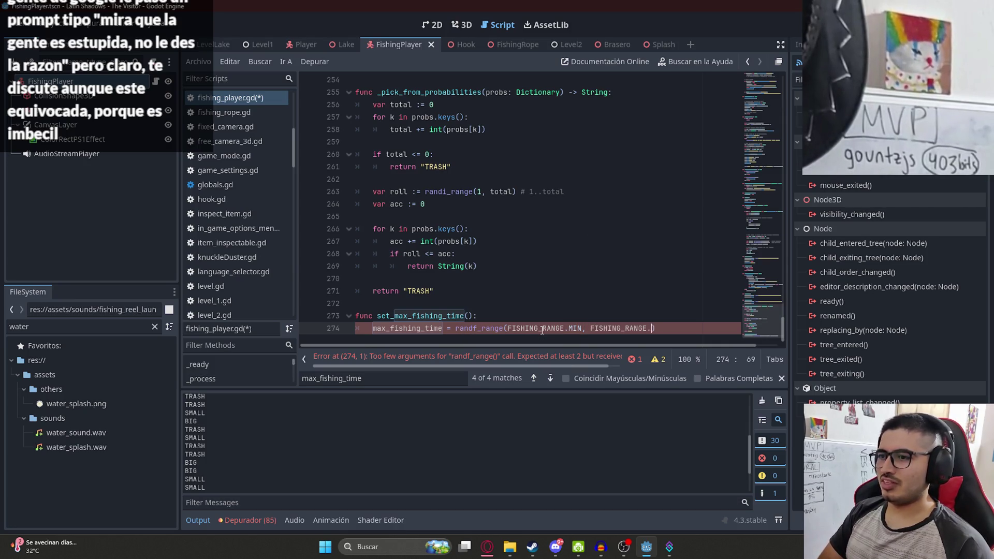
type(".MAX")
key("ctrl+s")
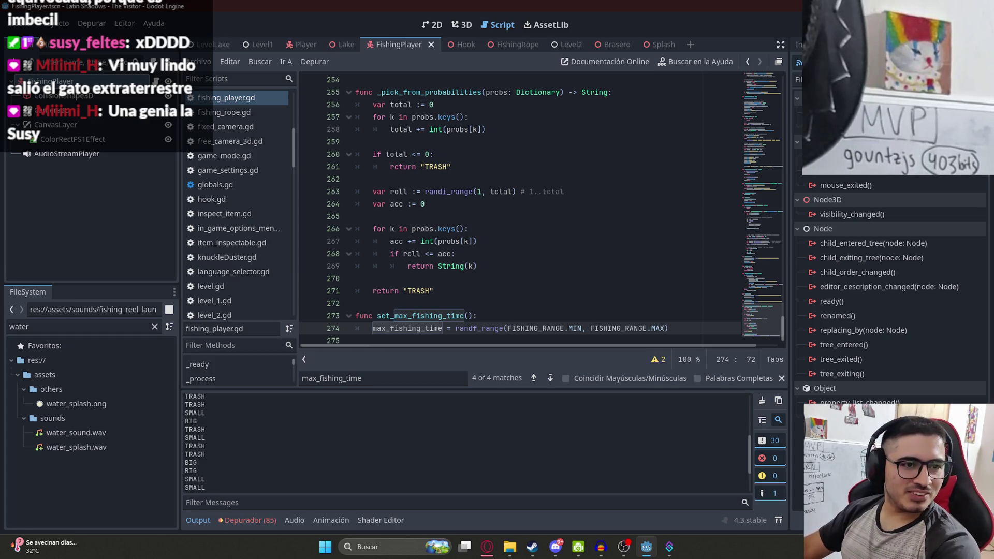
Select the whole set_max_fishing_time function on lines 273–274
left_click(673, 229)
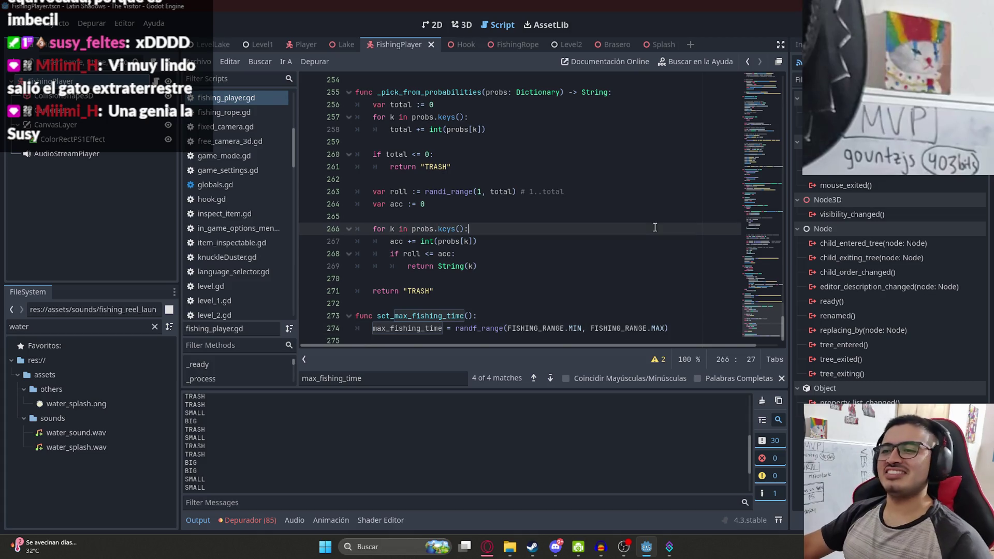
scroll(628, 288, "down", 1)
left_click(655, 316)
double_click(482, 317)
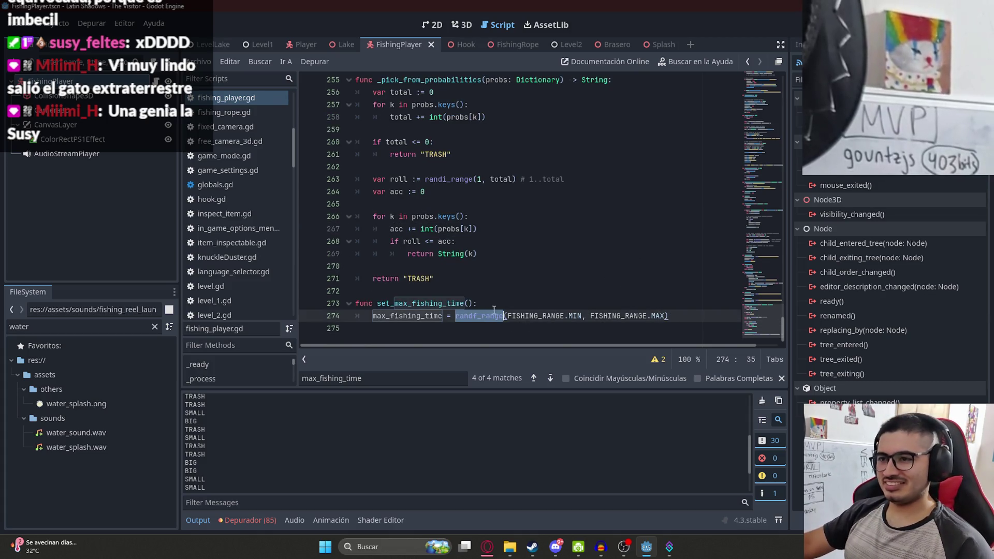
left_click(517, 299)
double_click(527, 316)
left_click(540, 308)
left_click_drag(669, 316, 318, 309)
key("ctrl+c")
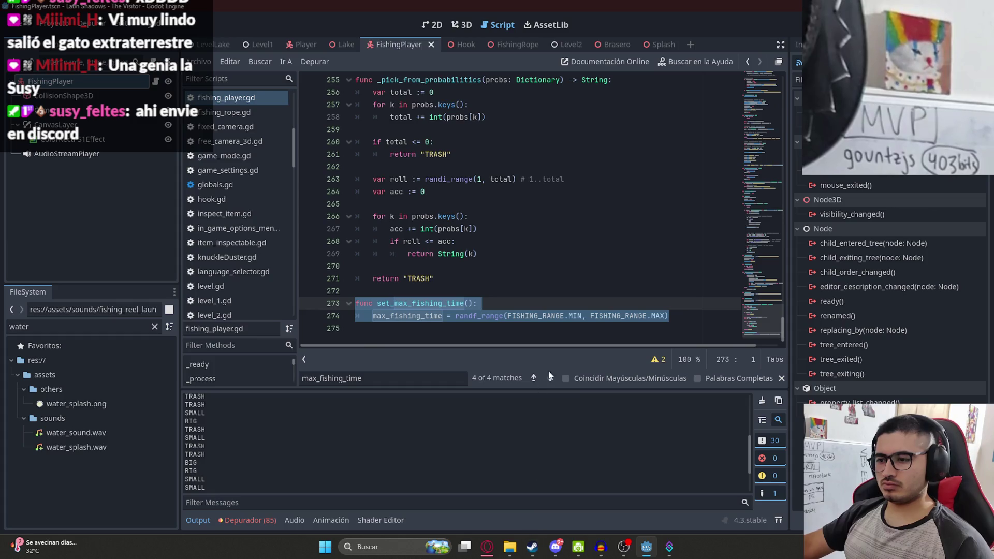
Open the 'Ideas pesca FPV' ChatGPT conversation in Opera and begin drafting a message
mouse_move(492, 554)
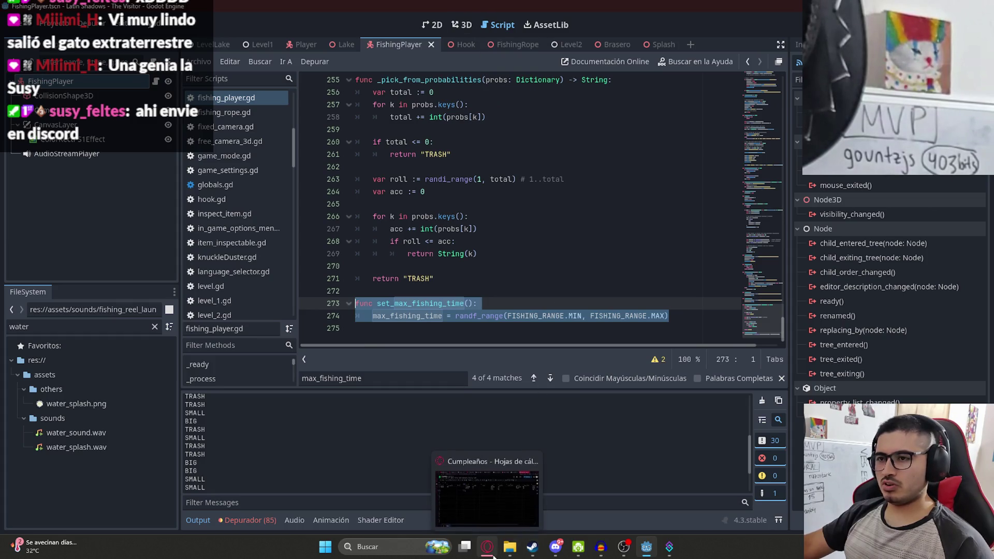
left_click(494, 556)
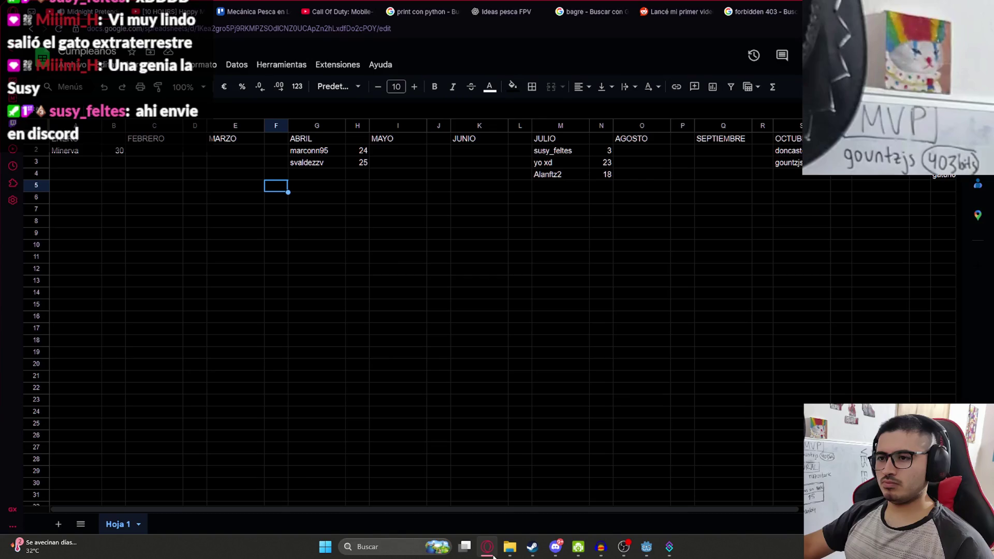
left_click(507, 12)
left_click(436, 469)
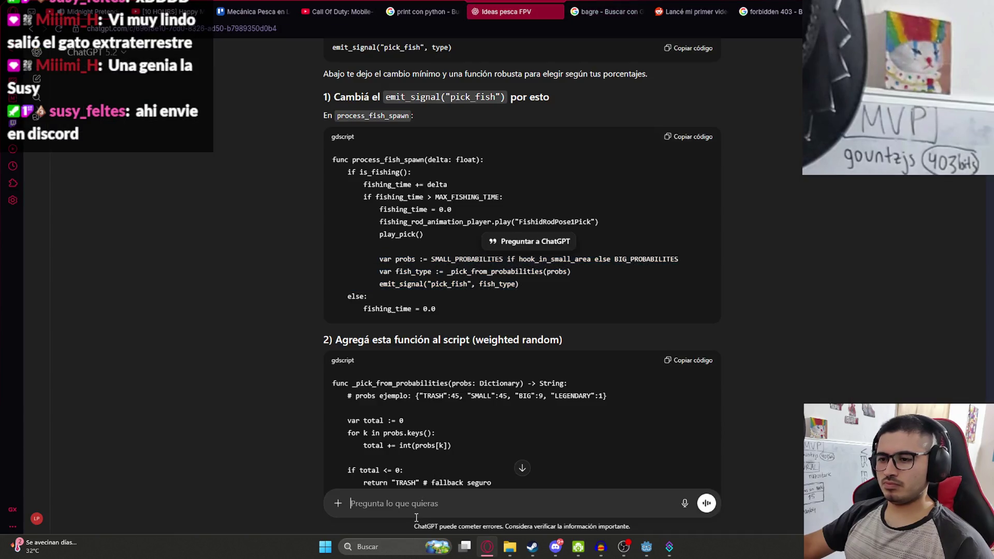
scroll(445, 446, "down", 5)
scroll(454, 423, "up", 5)
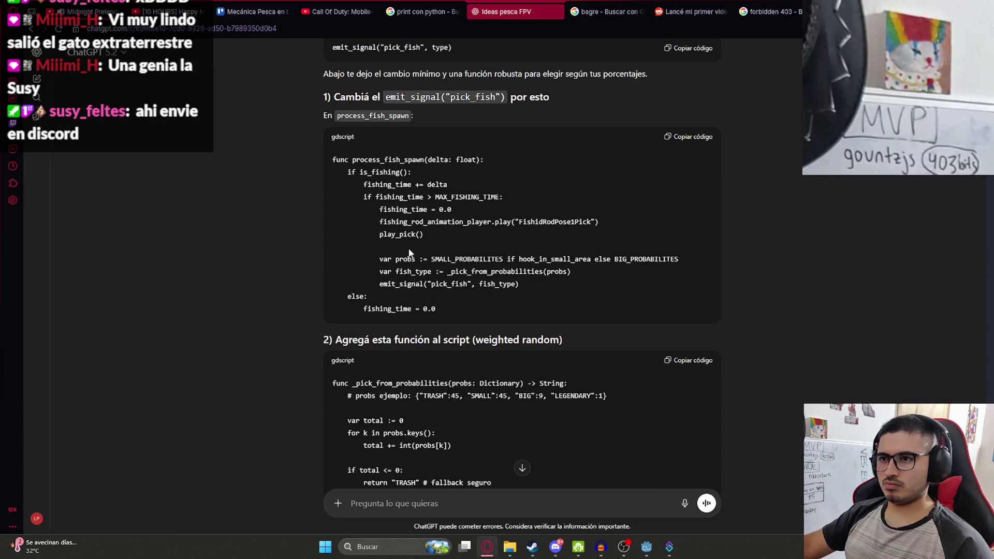
scroll(409, 252, "down", 12)
scroll(440, 453, "up", 4)
type("en godot")
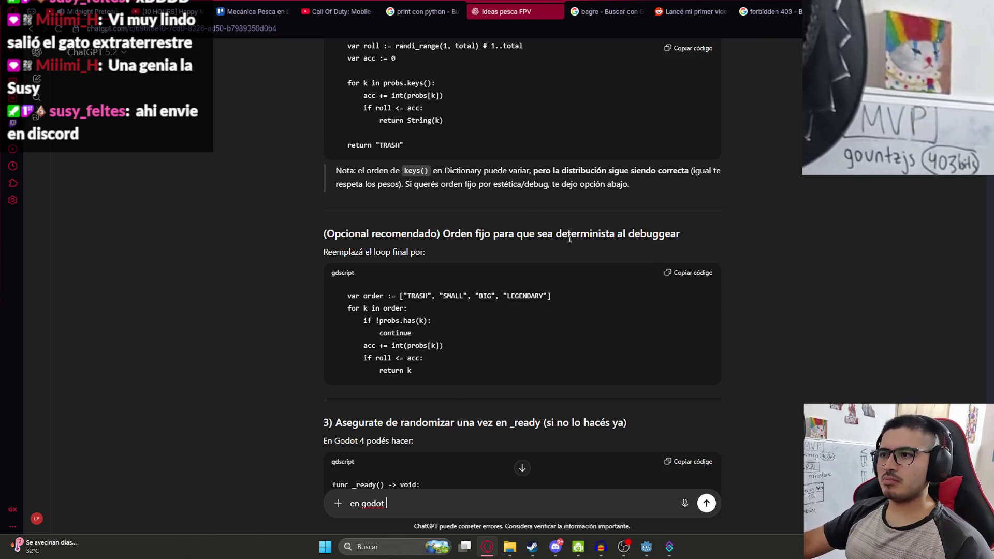
scroll(430, 284, "down", 2)
scroll(414, 310, "down", 2)
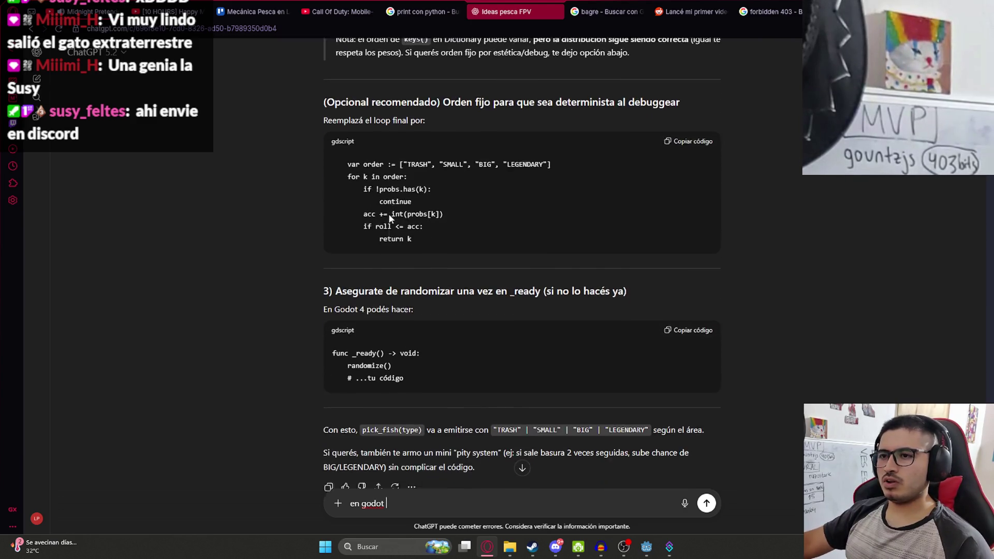
type("al")
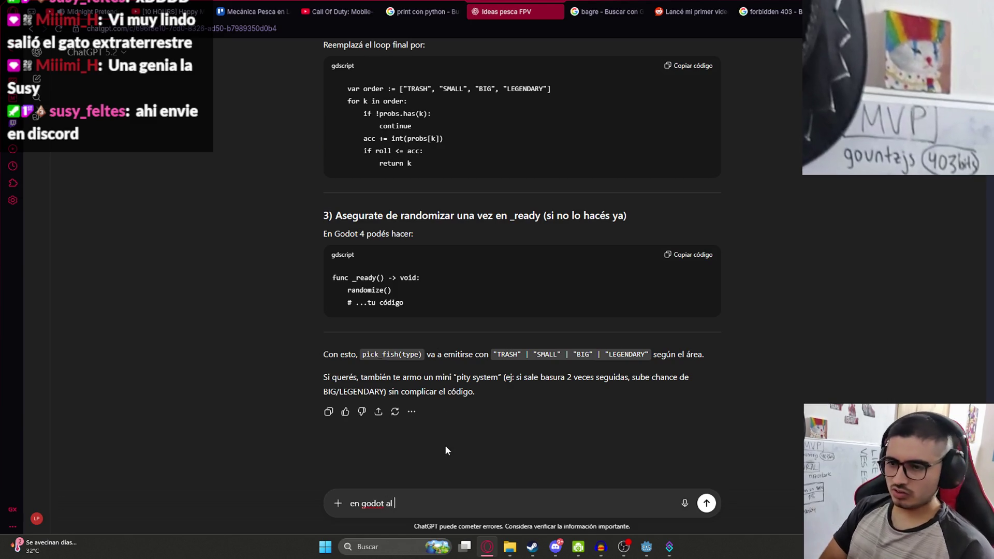
Ask ChatGPT, with the pasted function, where to make the random time change without repeating
key("ctrl+a")
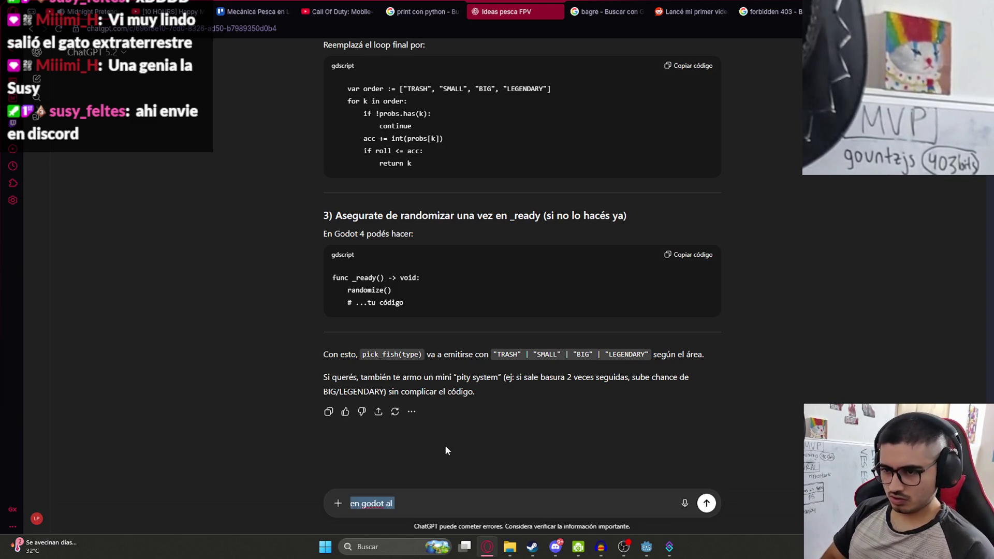
key("BackSpace")
type("con es")
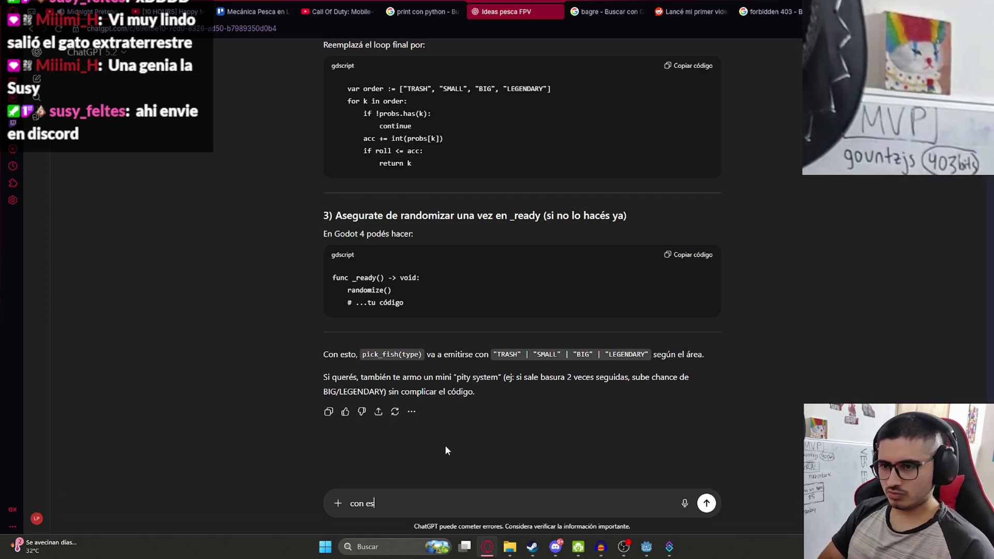
type("ta funcion")
key("shift+Return")
key("ctrl+v")
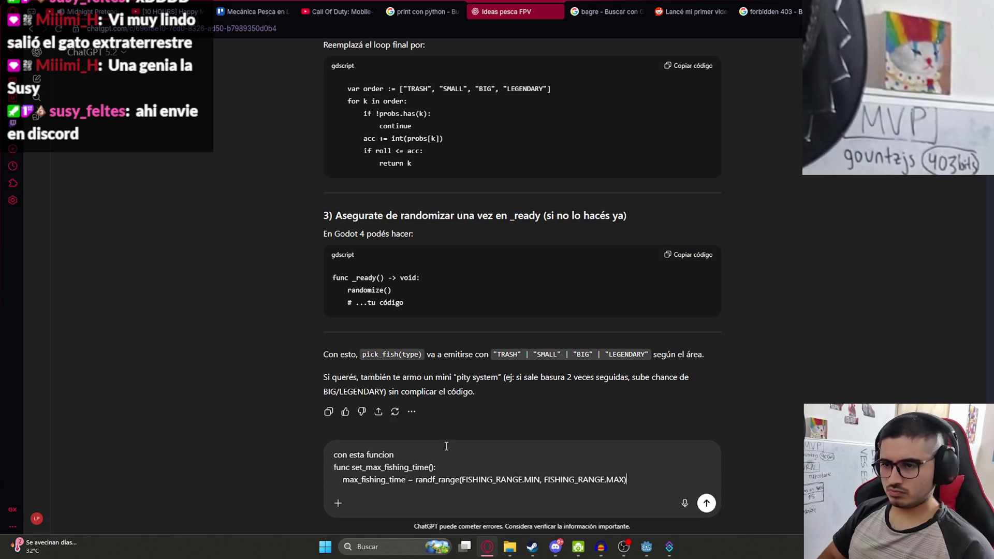
key("shift+Return")
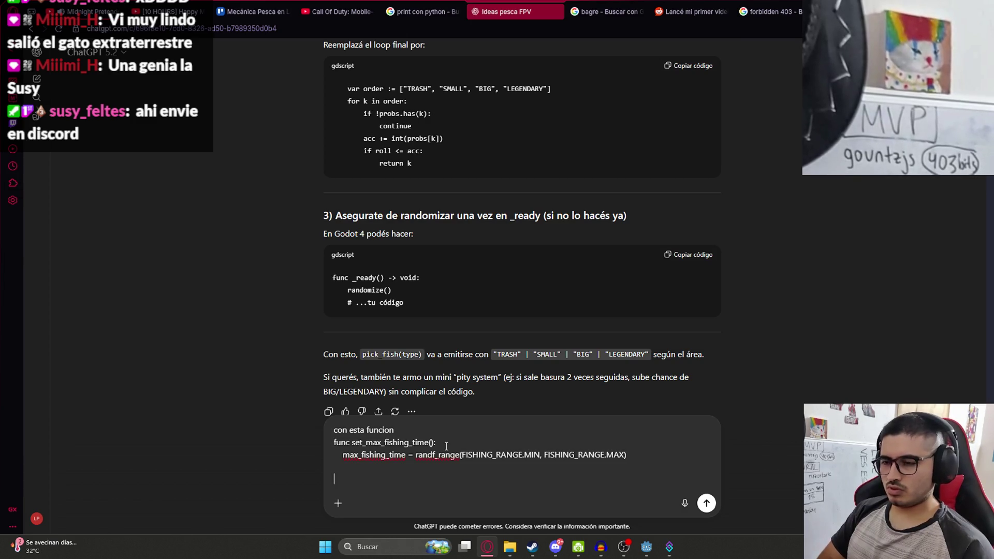
type("donde debo hacer que el rando")
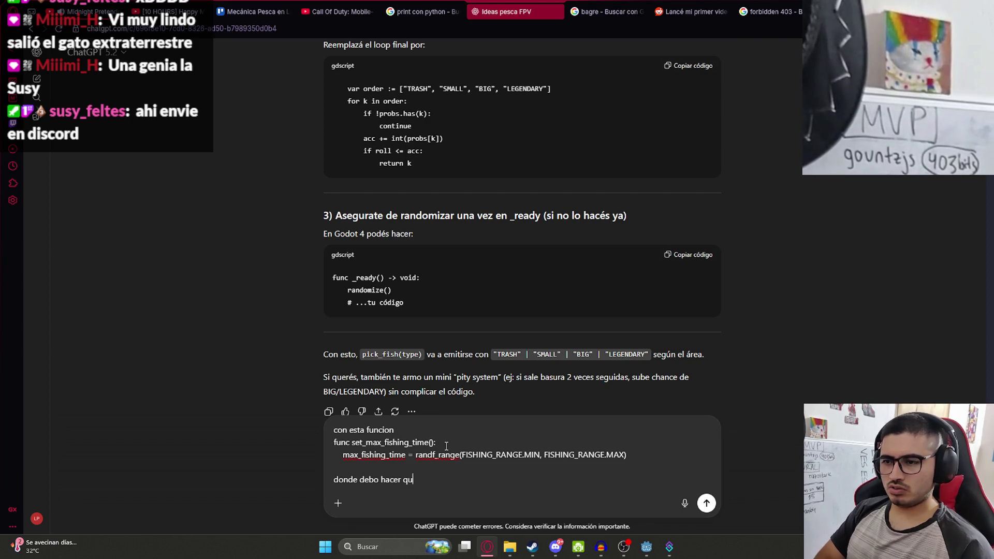
type("m cambie, y que no se repi")
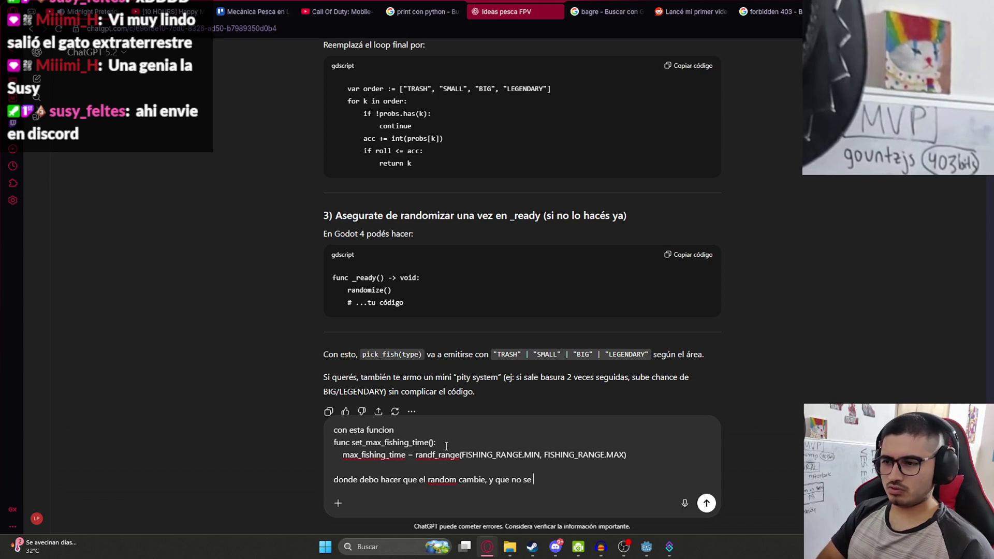
type("ta")
key("Return")
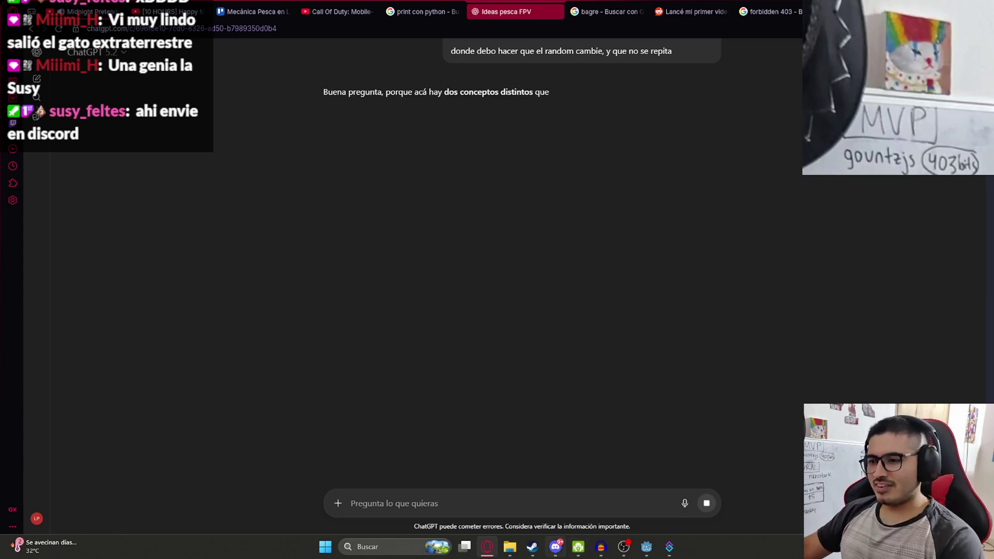
left_click(556, 547)
left_click(86, 197)
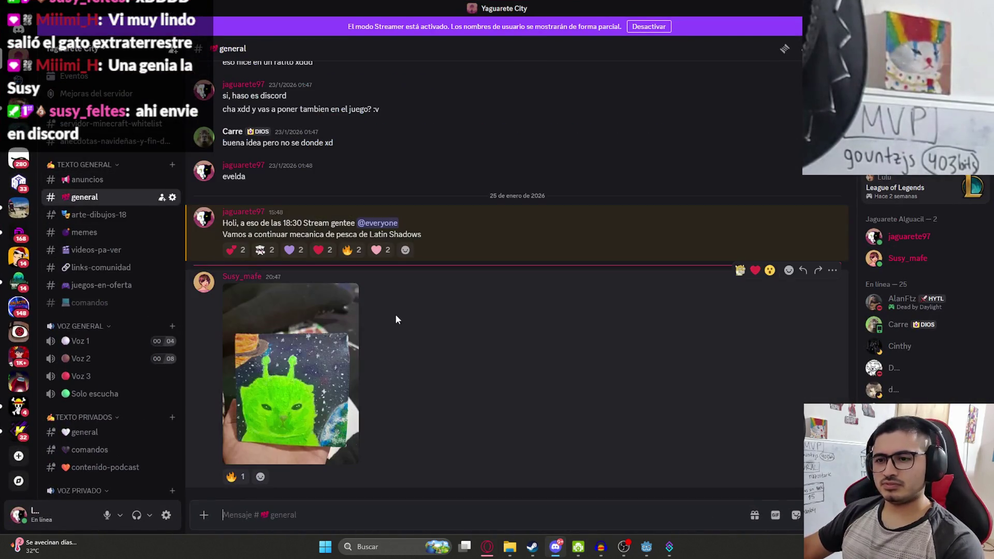
View the green alien-cat painting full size, zoom in and out, then close it
left_click(326, 371)
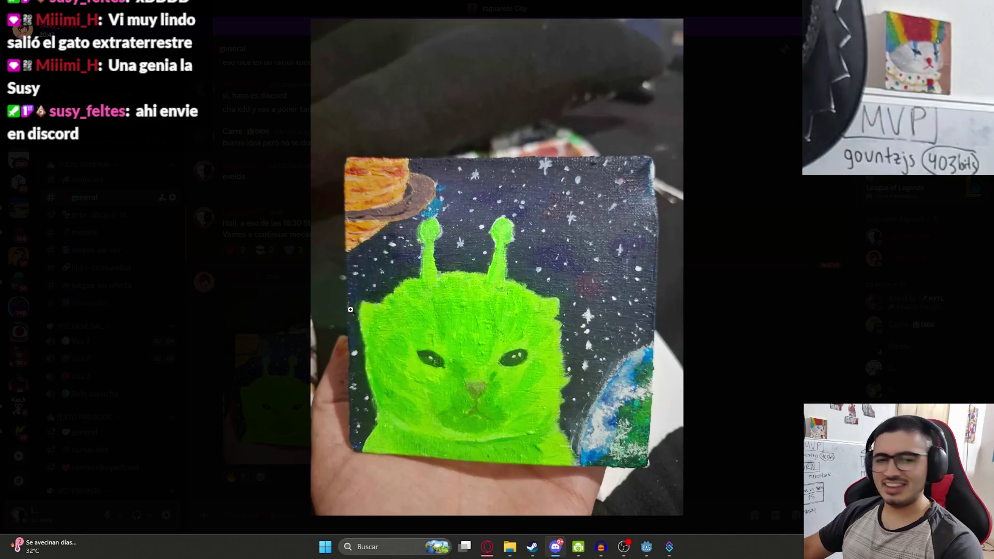
left_click(469, 442)
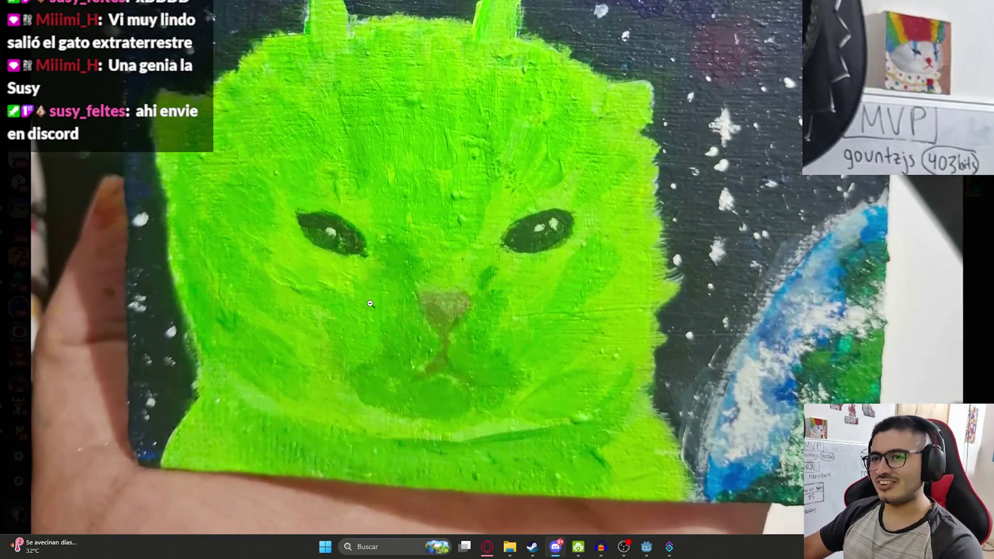
left_click(370, 298)
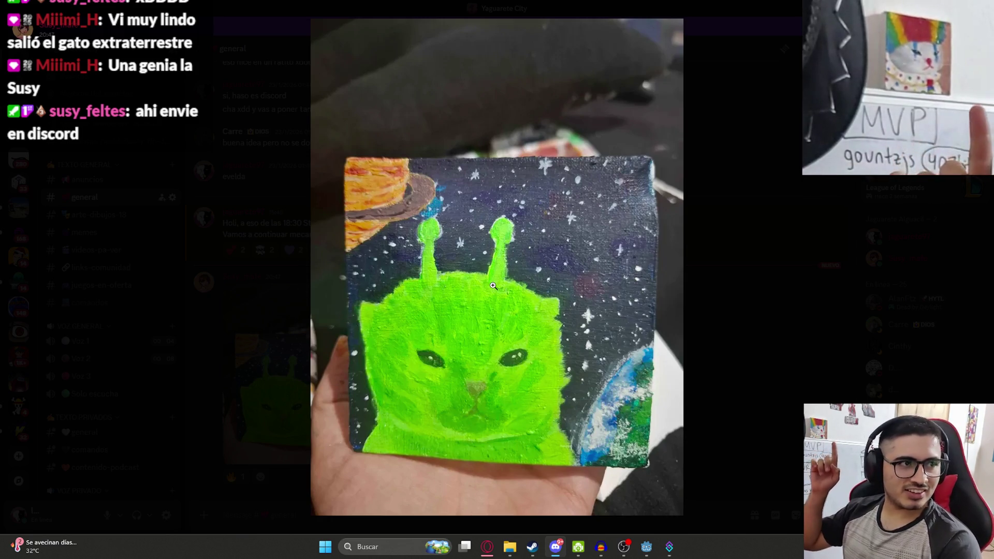
key("Escape")
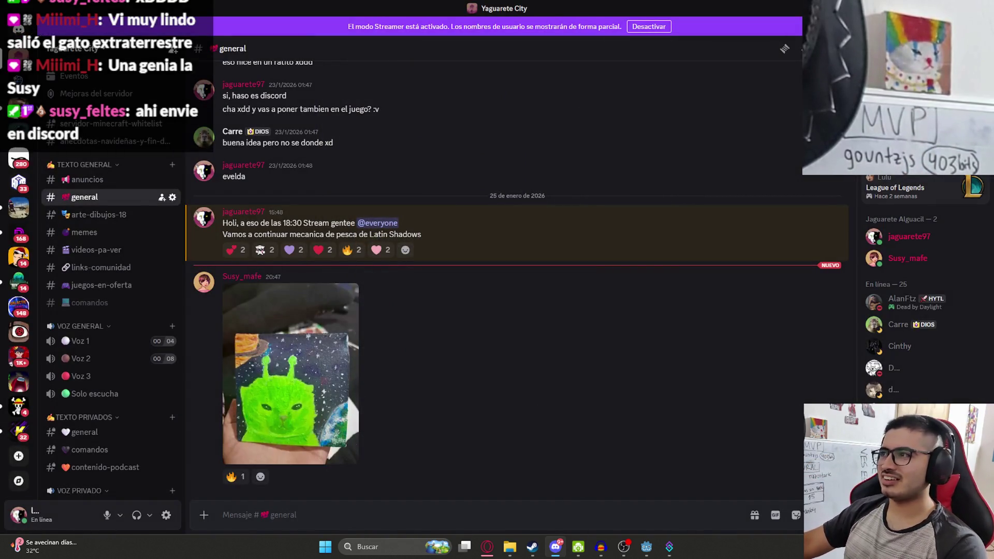
Read through ChatGPT's answer and highlight its randomize() line in the suggested code
key("alt+Tab")
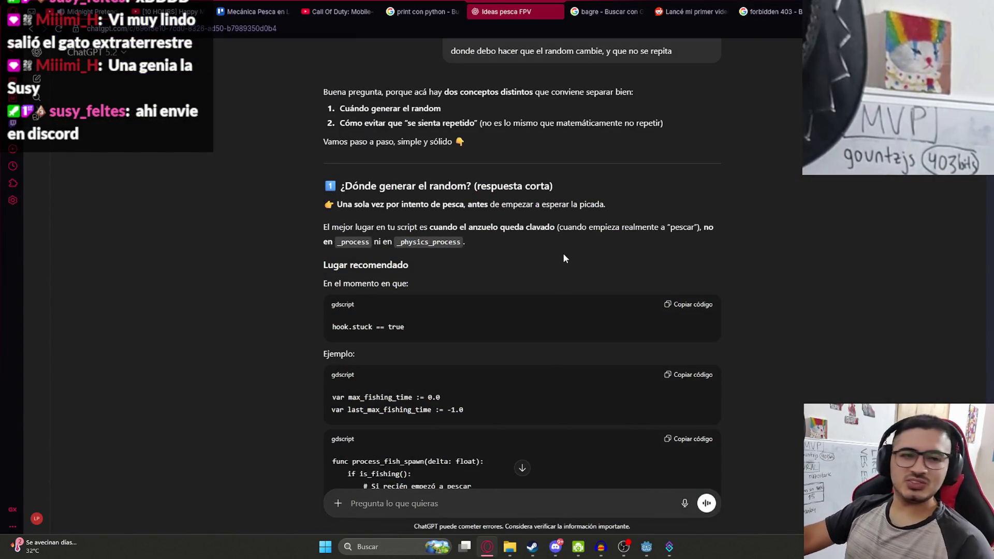
scroll(564, 258, "down", 3)
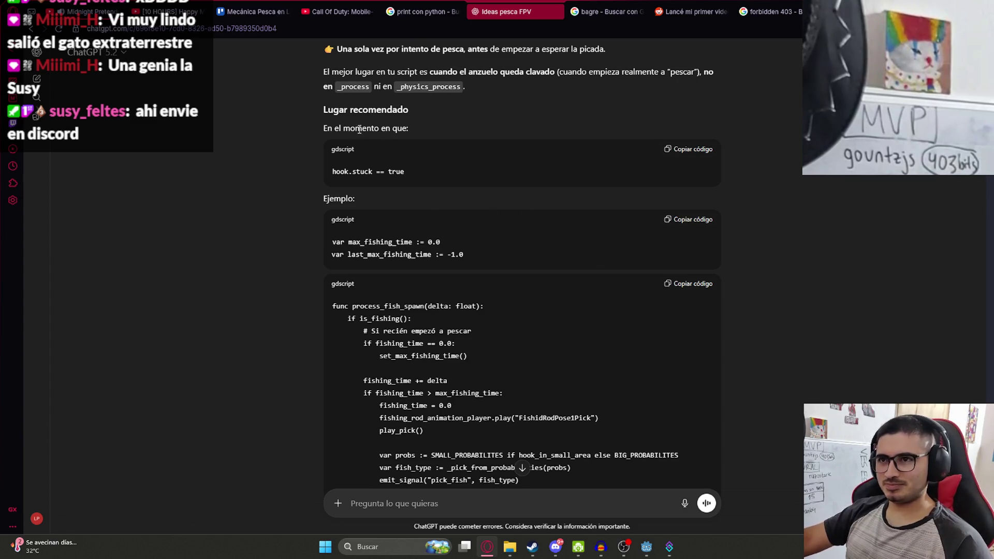
scroll(405, 157, "up", 1)
left_click_drag(364, 113, 466, 124)
scroll(513, 200, "down", 3)
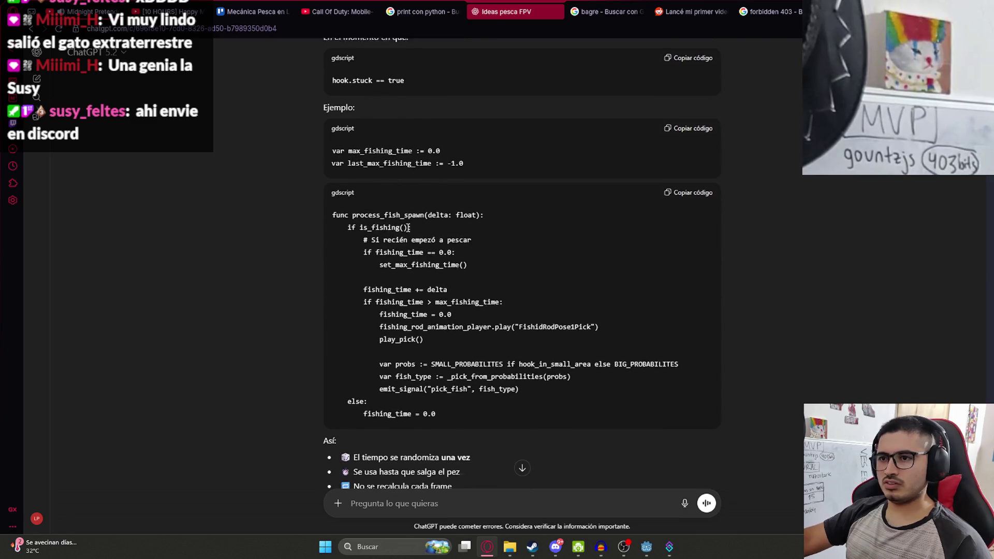
scroll(410, 270, "down", 12)
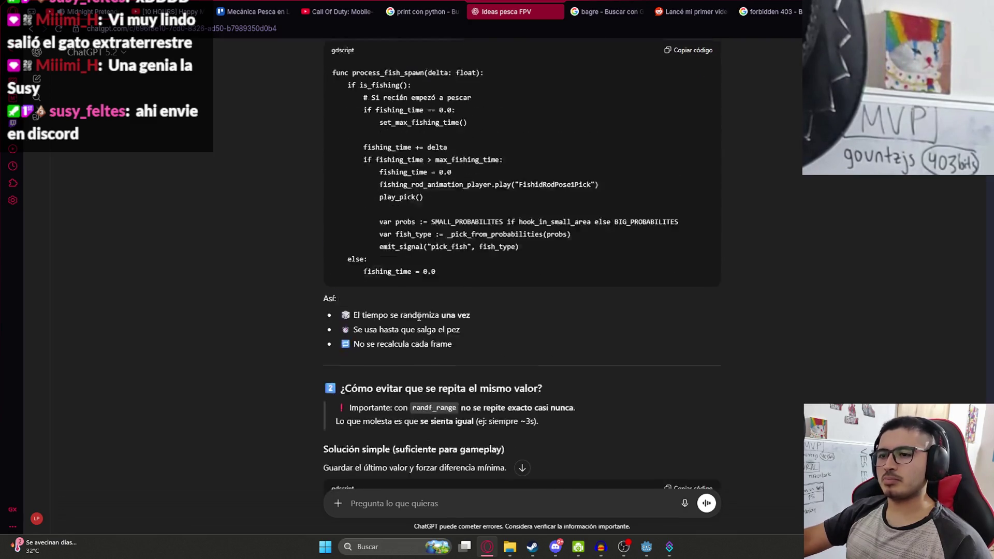
scroll(429, 300, "up", 5)
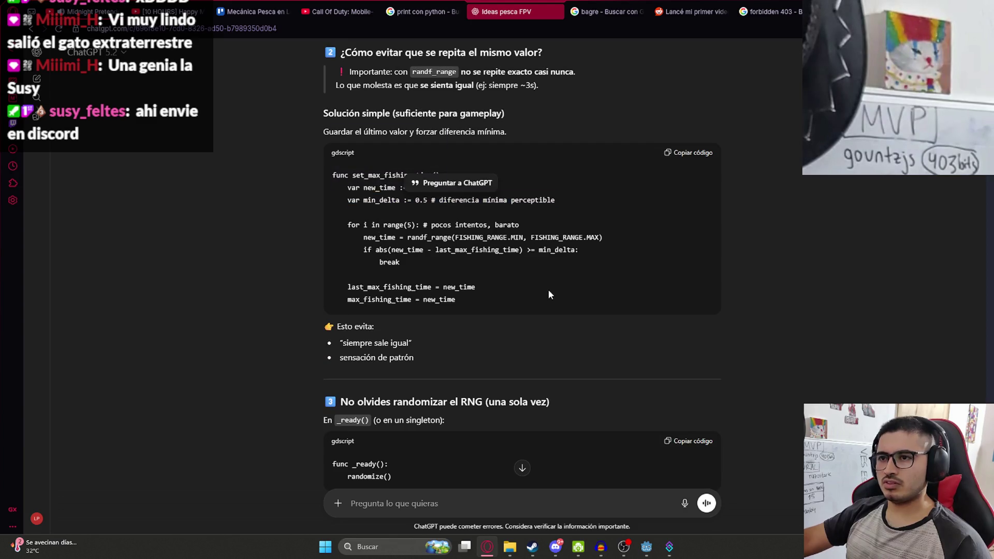
scroll(518, 311, "down", 3)
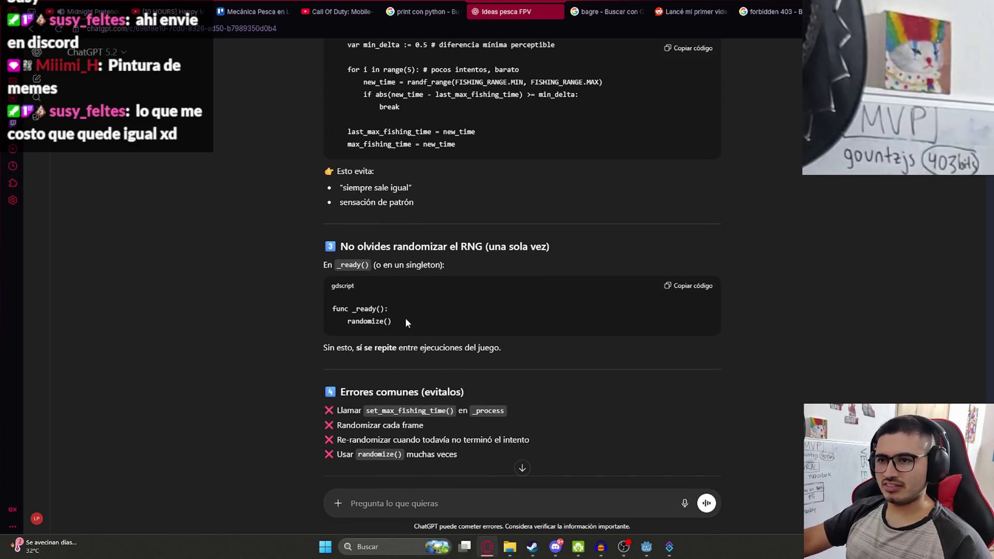
left_click_drag(408, 321, 350, 321)
left_click(461, 307)
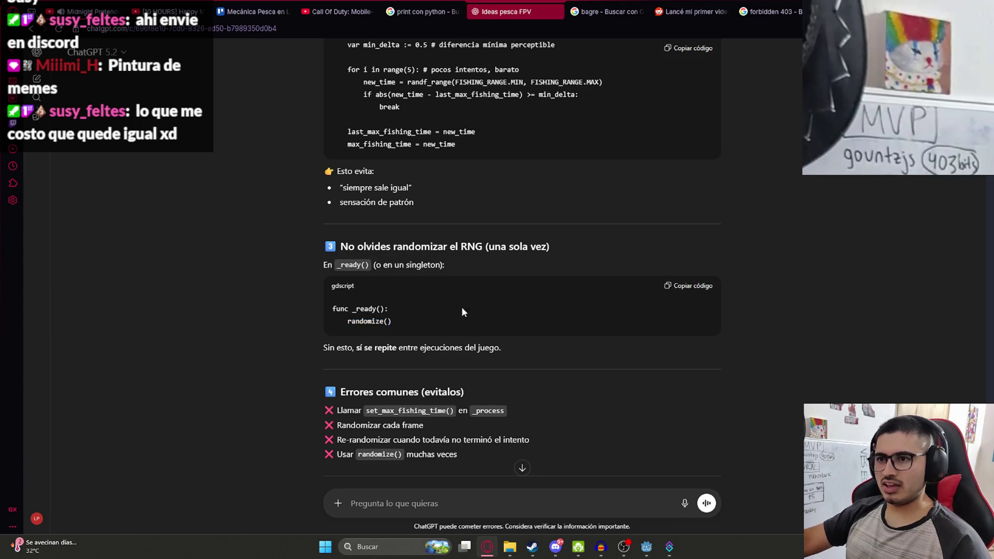
Bring the Godot fishing_player.gd script editor back to the front from the taskbar
left_click(556, 548)
left_click(563, 551)
left_click(646, 547)
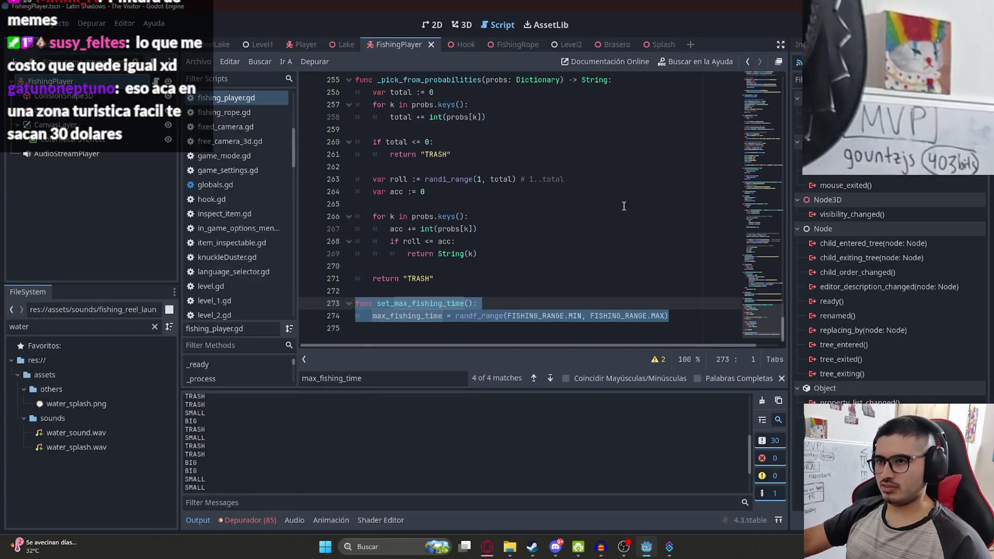
Find _ready() and add randomize() as its first line, then save
key("ctrl+f")
type("ready")
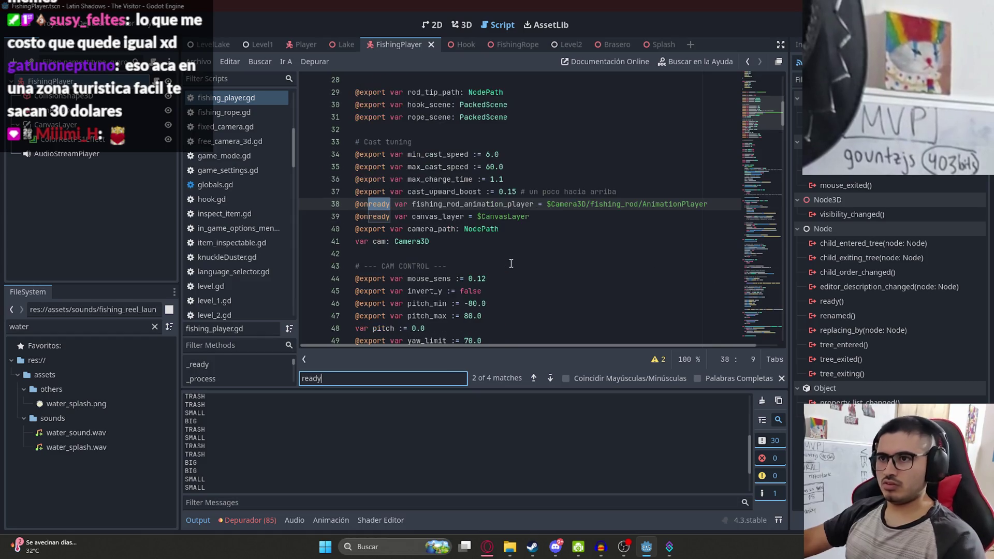
left_click(484, 196)
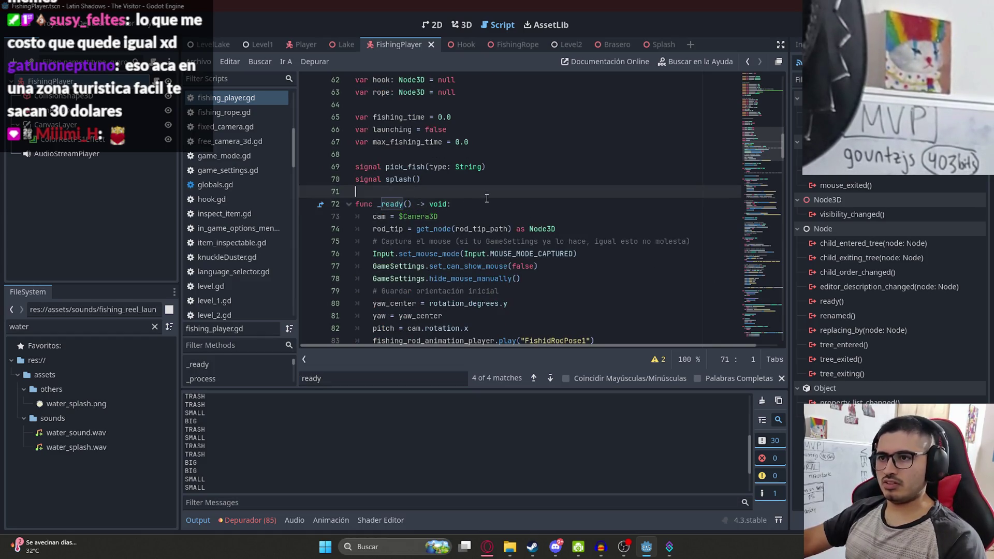
scroll(486, 201, "down", 2)
left_click(600, 270)
left_click(476, 130)
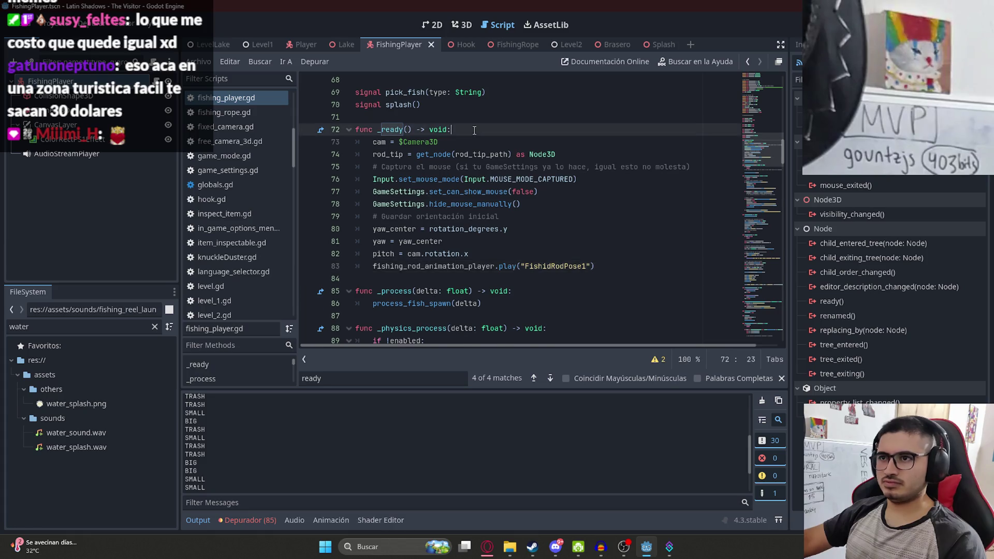
key("Return")
type("randomize()")
key("ctrl+s")
Add a set_max_fishing_time() call below randomize() using autocomplete and save
key("Return")
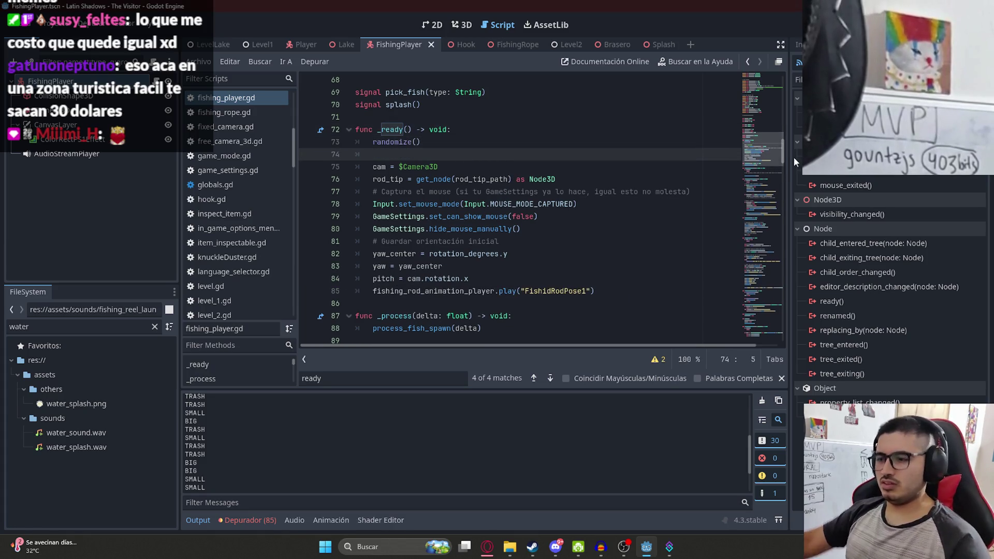
type("set_m")
key("Return")
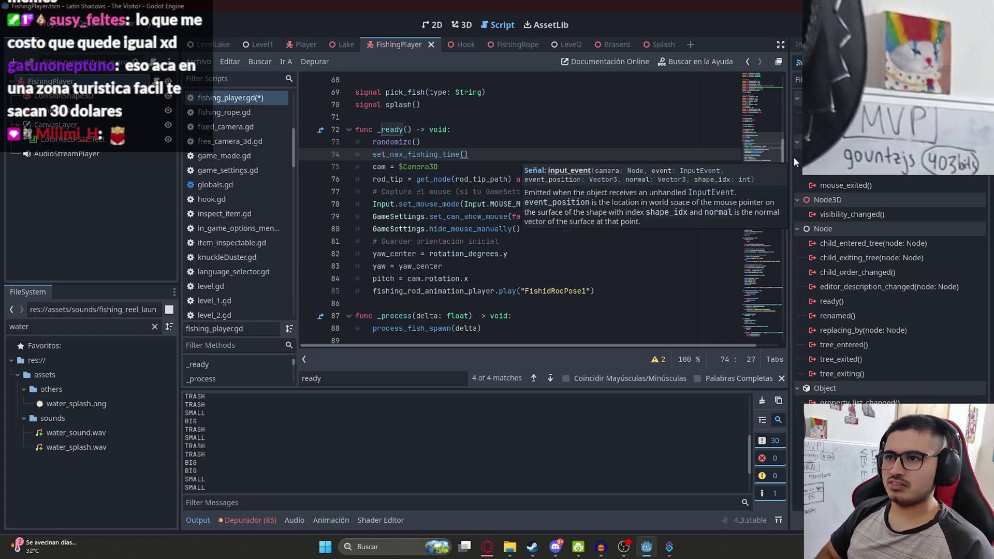
key("ctrl+s")
Search for max_fishing_time and step to its fishing_time check in process_fish_spawn
key("shift+Home")
left_click_drag(767, 163, 777, 331)
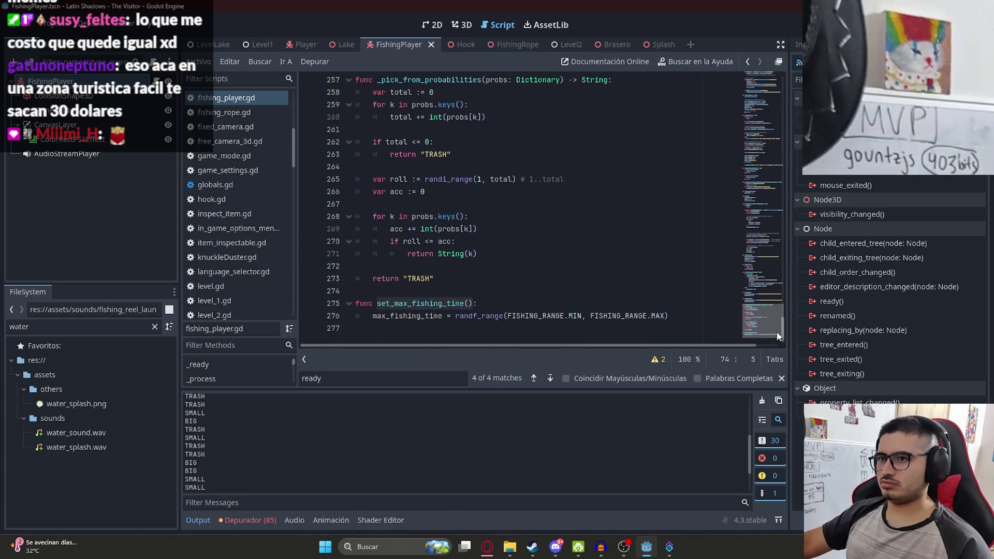
left_click(560, 239)
key("ctrl+f")
type("max_fish")
key("BackSpace")
key("BackSpace")
key("BackSpace")
type("fis")
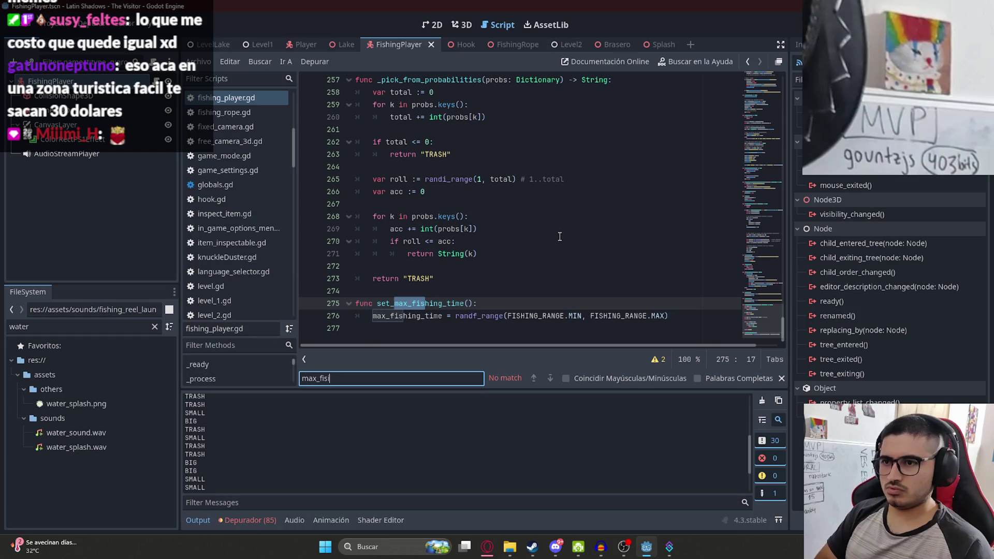
key("Return")
type("hing_time")
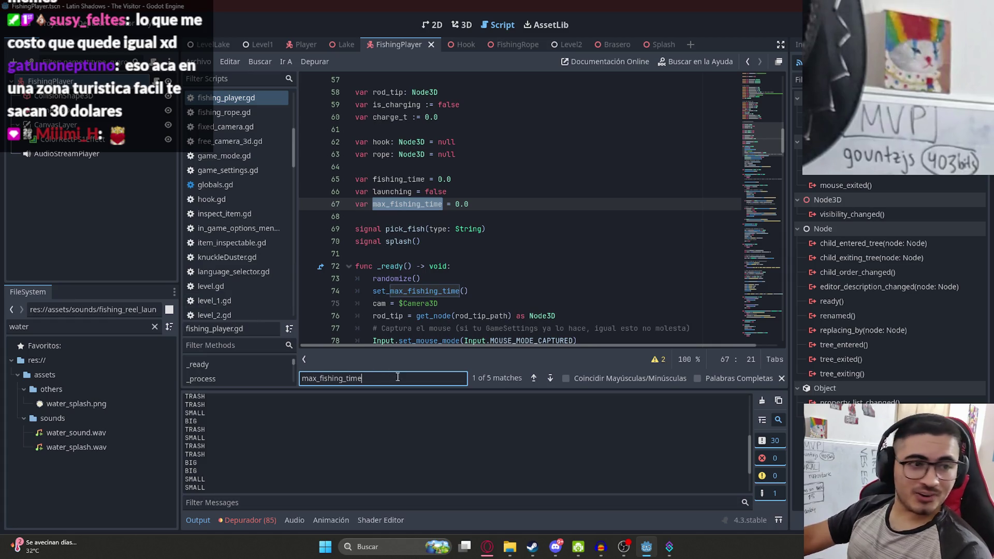
key("Return")
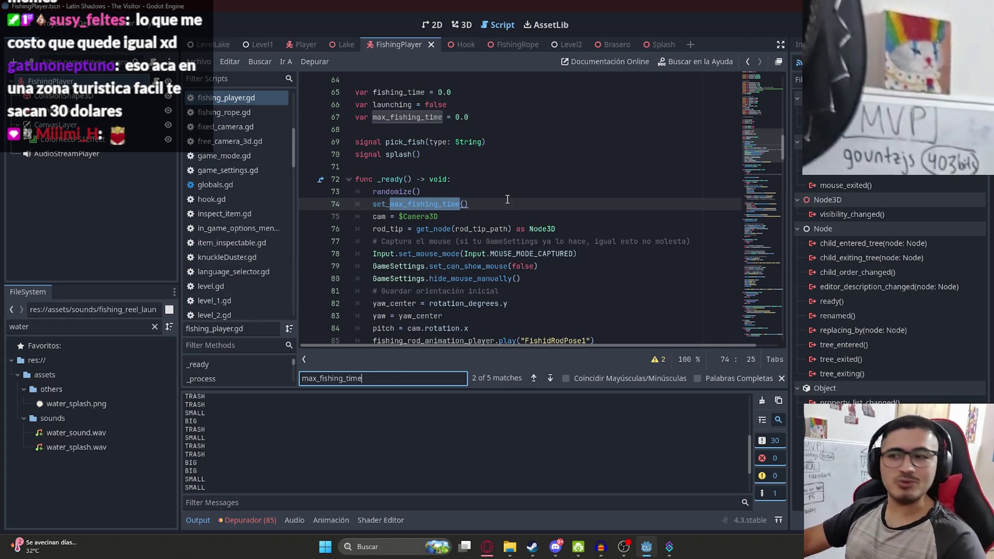
key("Return")
left_click(562, 207)
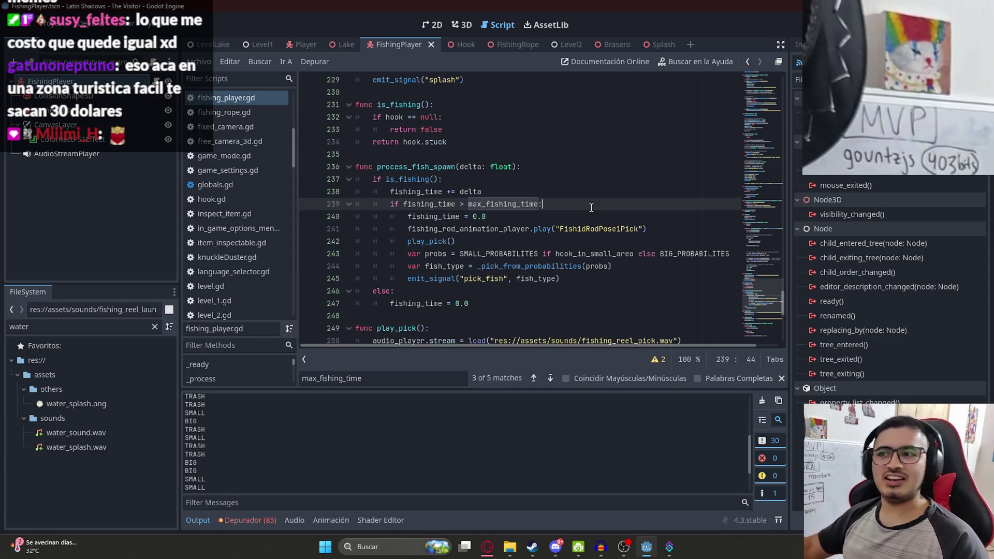
Add set_max_fishing_time() under the fishing_time check, then jump to that function's definition
scroll(543, 255, "down", 1)
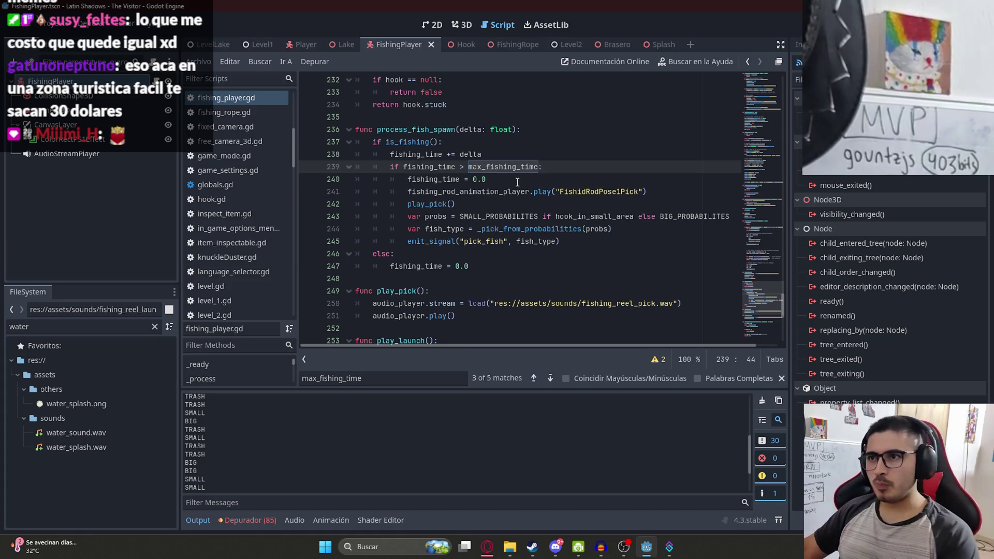
key("Return")
type("set_max_fishing_time()")
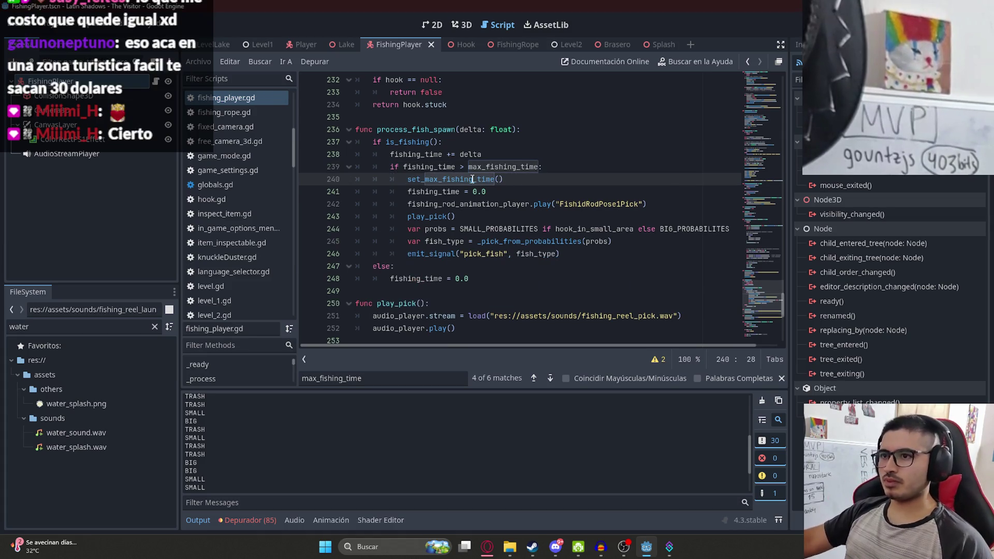
left_click(473, 179, "ctrl")
left_click(525, 315)
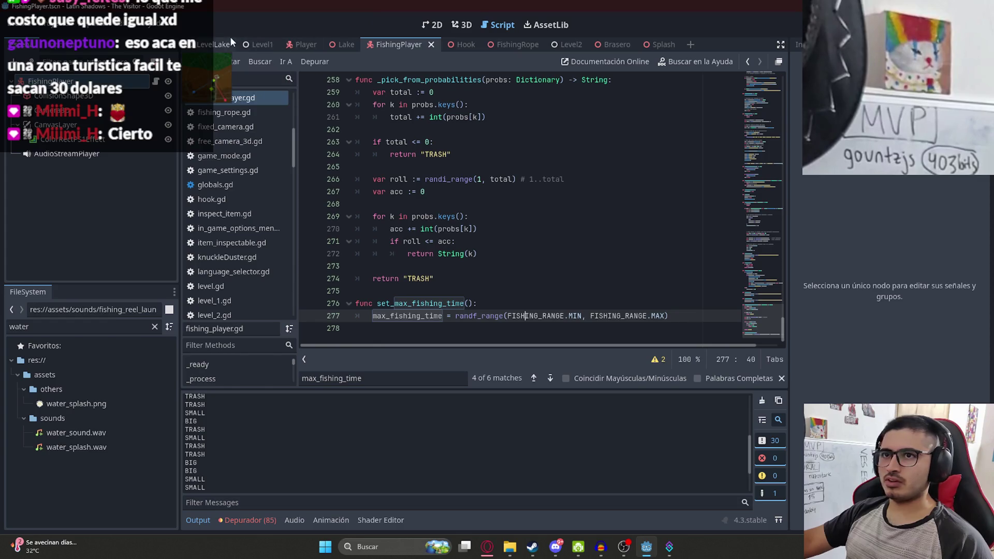
Play the LevelLake scene, cast with Pescar, then stop with F8 and return to the script
left_click(224, 44)
right_click(215, 40)
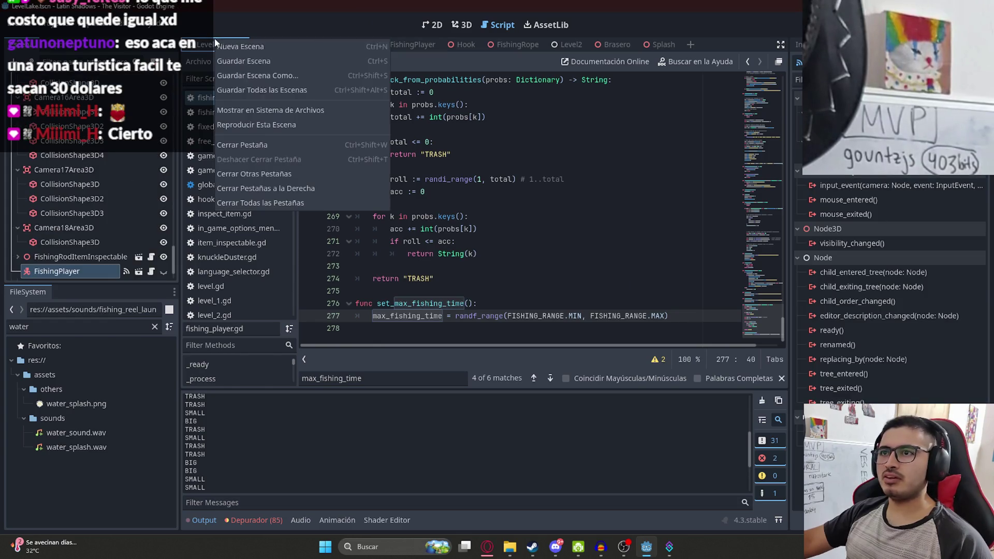
left_click(259, 125)
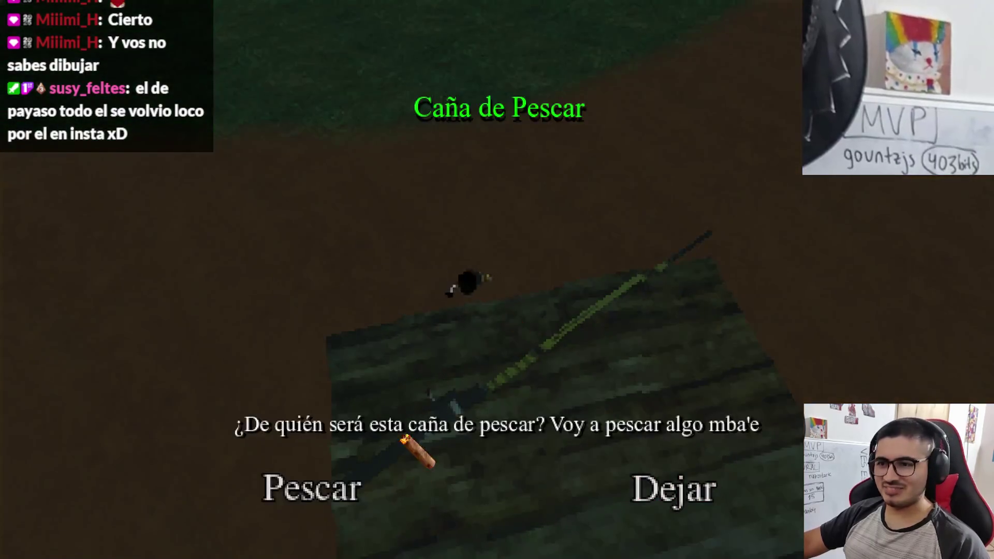
left_click(312, 489)
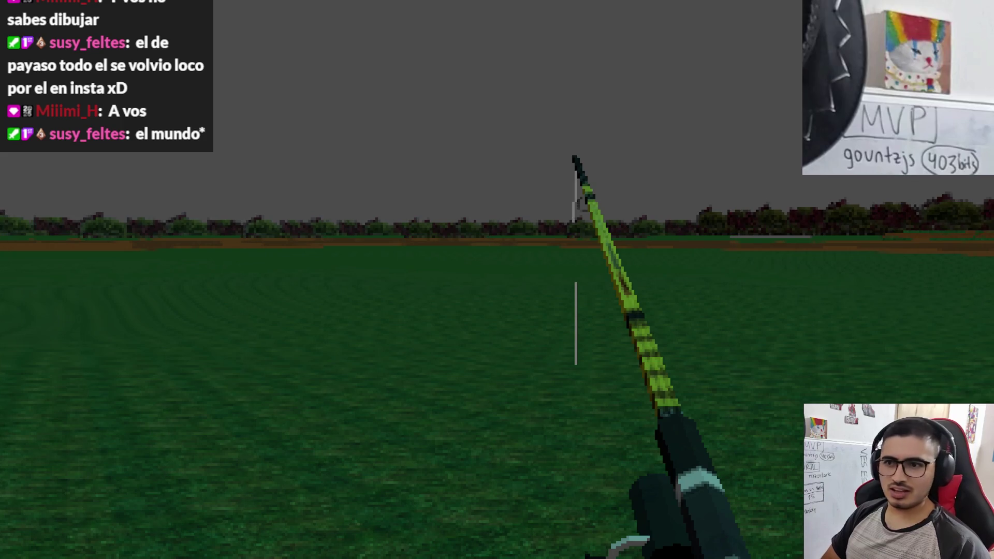
key("F8")
left_click(522, 293)
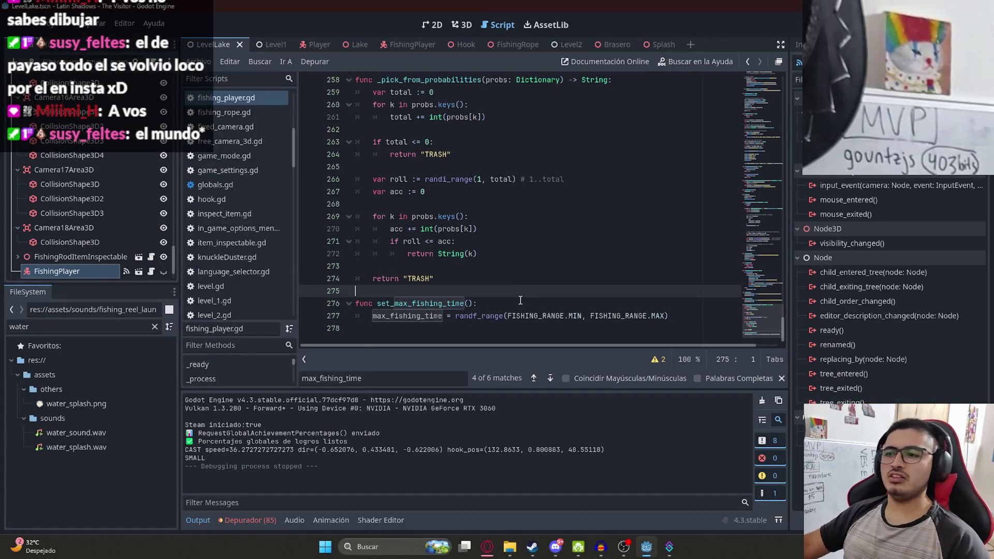
Move around inside set_max_fishing_time's header and randf_range line, closing the search bar
left_click(477, 308)
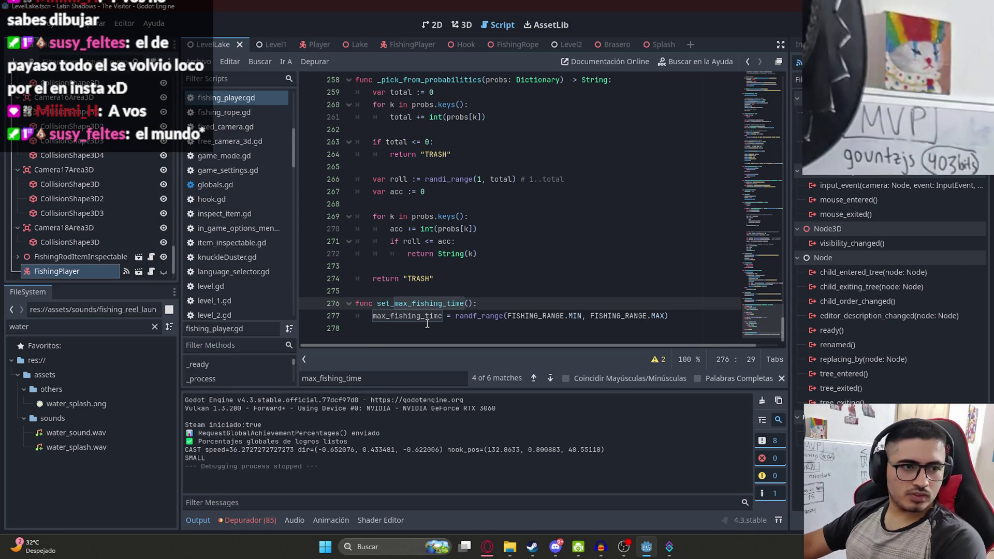
left_click(427, 295)
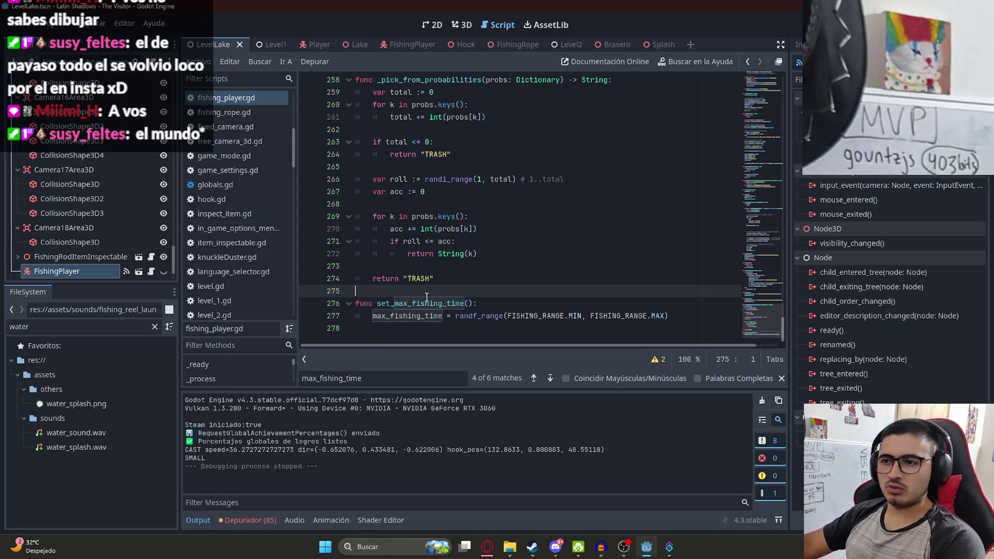
left_click(782, 378)
left_click(613, 328)
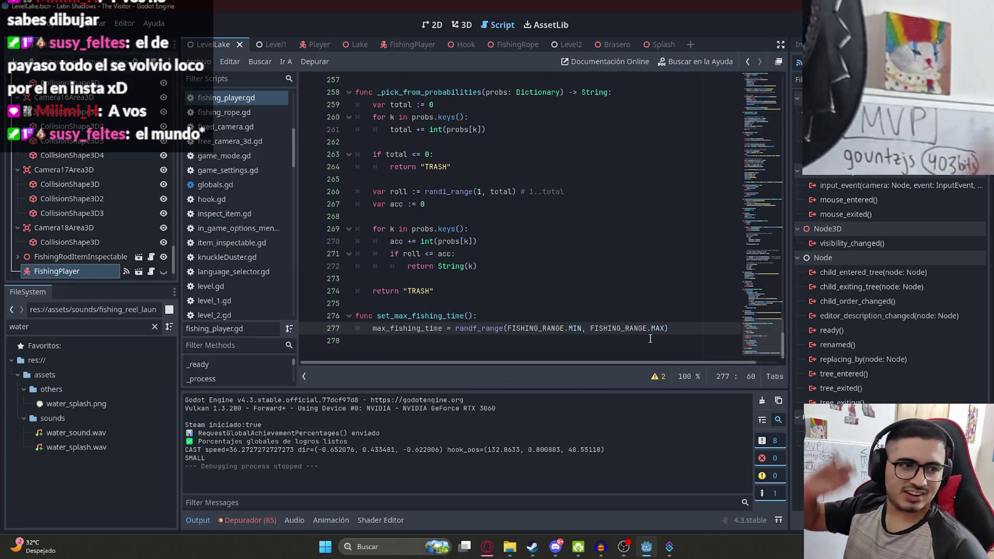
key("Right")
Try a print(max_fishing_time) above the call in process_fish_spawn, then delete it again
double_click(398, 320)
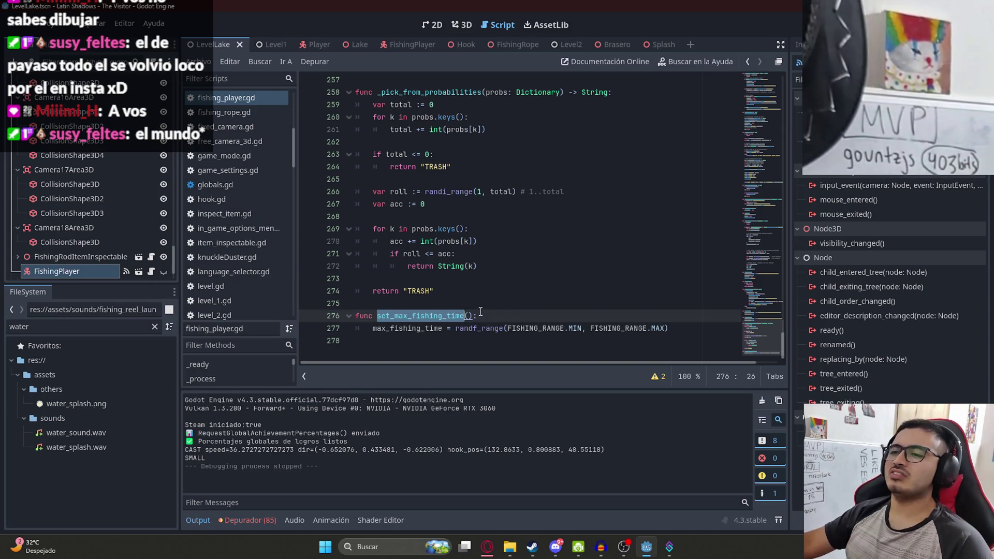
key("ctrl+f")
key("Return")
key("Return")
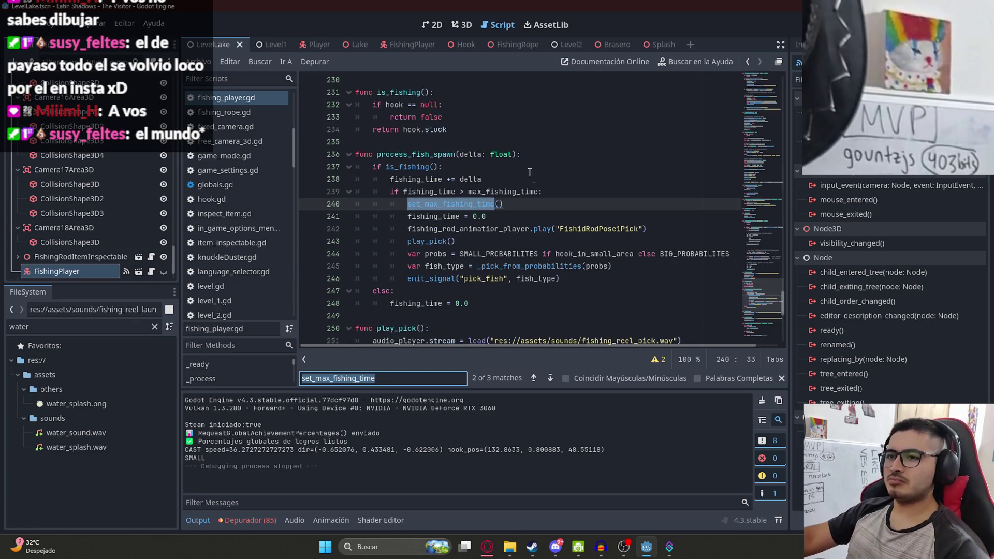
left_click(522, 207)
key("ctrl+shift+Return")
type("print()")
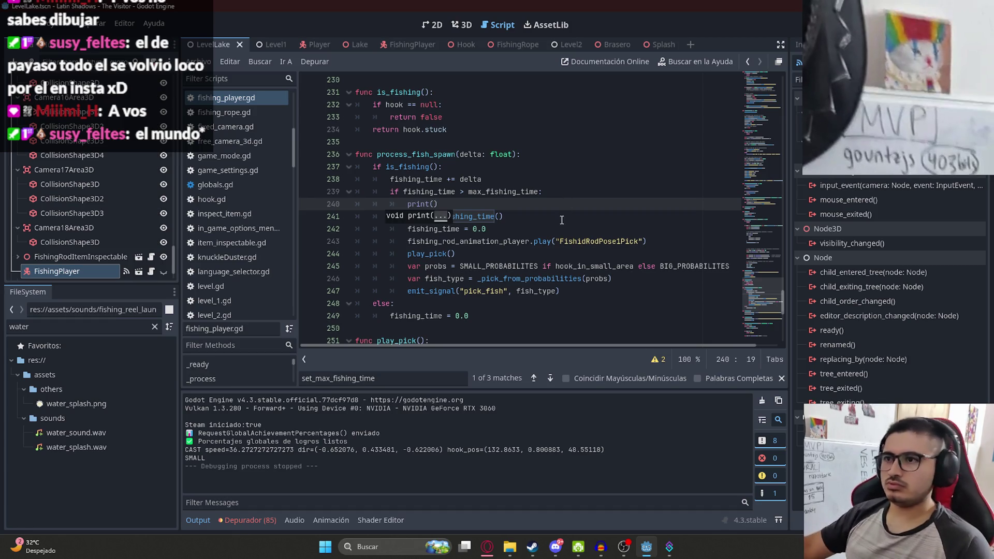
double_click(515, 192)
left_click(437, 204)
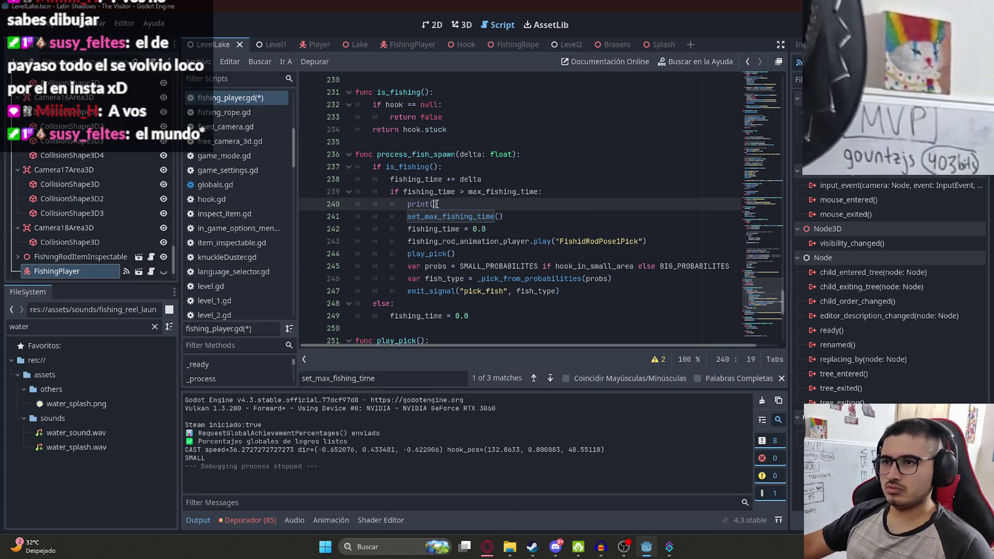
left_click_drag(508, 202, 408, 204)
key("ctrl+c")
key("BackSpace")
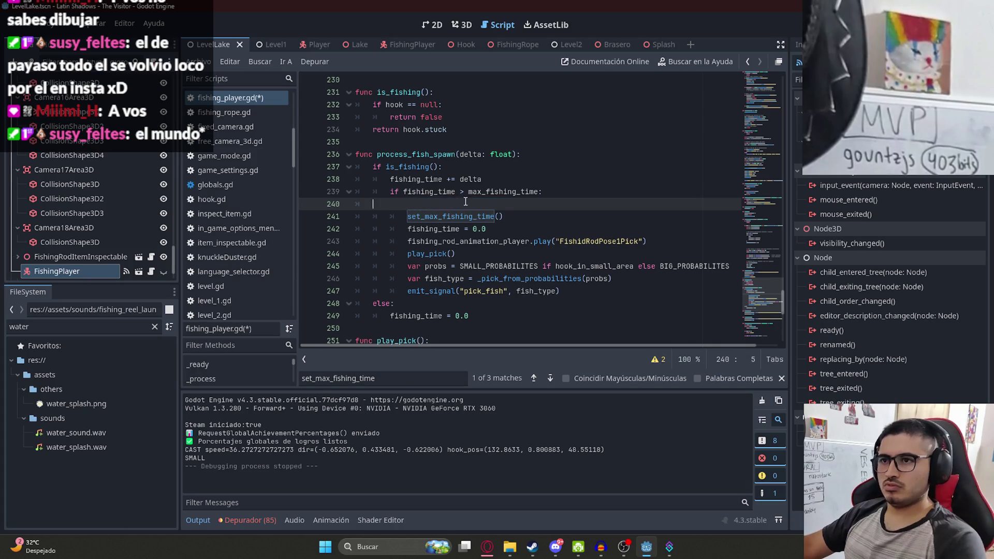
key("BackSpace")
key("BackSpace")
Add print(max_fishing_time) inside set_max_fishing_time and save fishing_player.gd
left_click(455, 204, "ctrl")
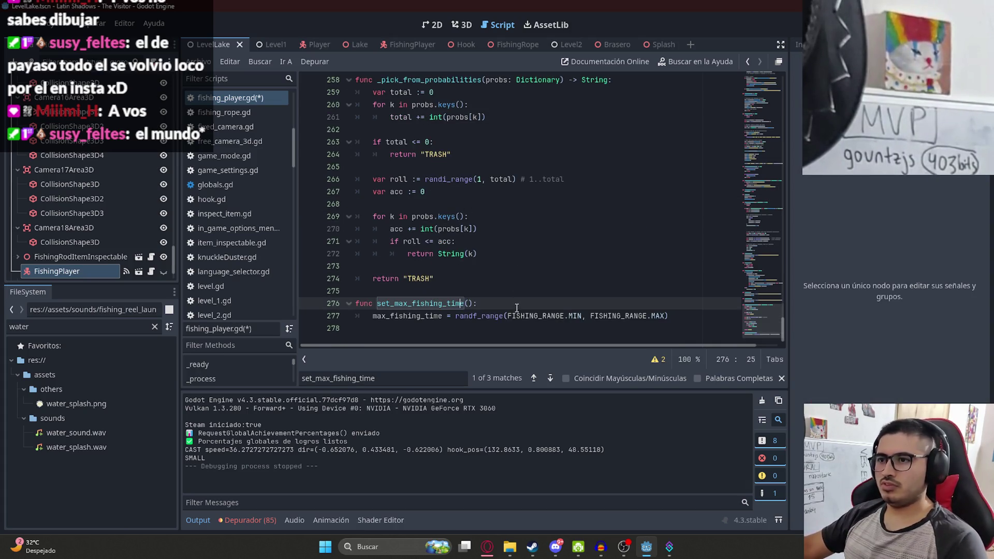
key("End")
key("Return")
key("ctrl+v")
key("ctrl+s")
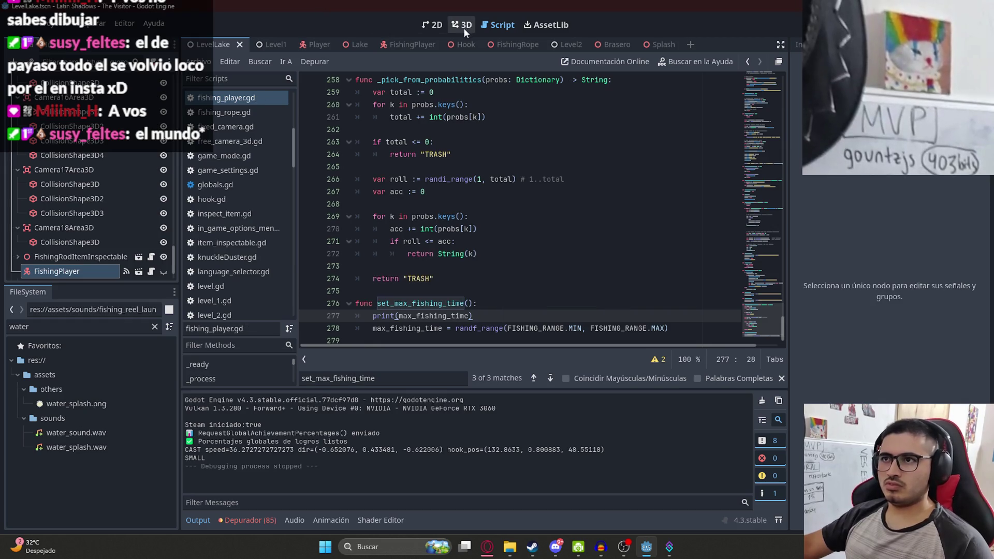
left_click(365, 44)
Quick Load WorldEnvironments/BasicLake.tres into LevelLake's WorldEnvironment node, then play the scene
left_click(212, 44)
left_click(475, 24)
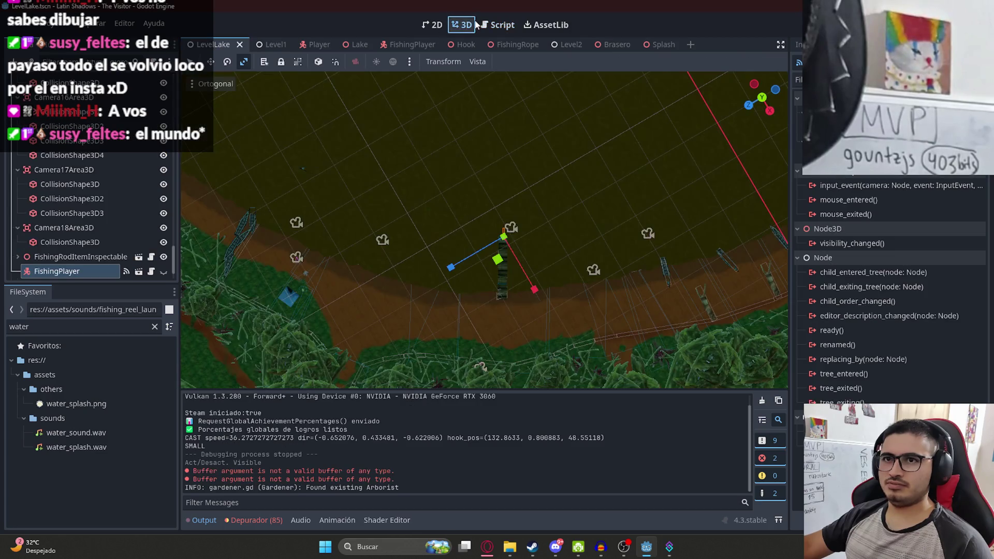
scroll(118, 234, "up", 10)
scroll(104, 208, "up", 5)
left_click(108, 140)
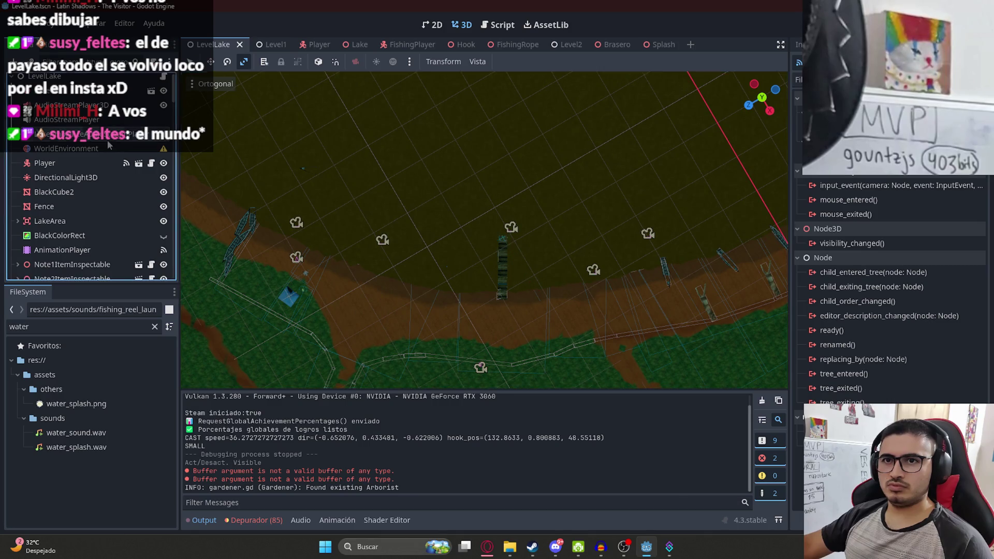
left_click(300, 107)
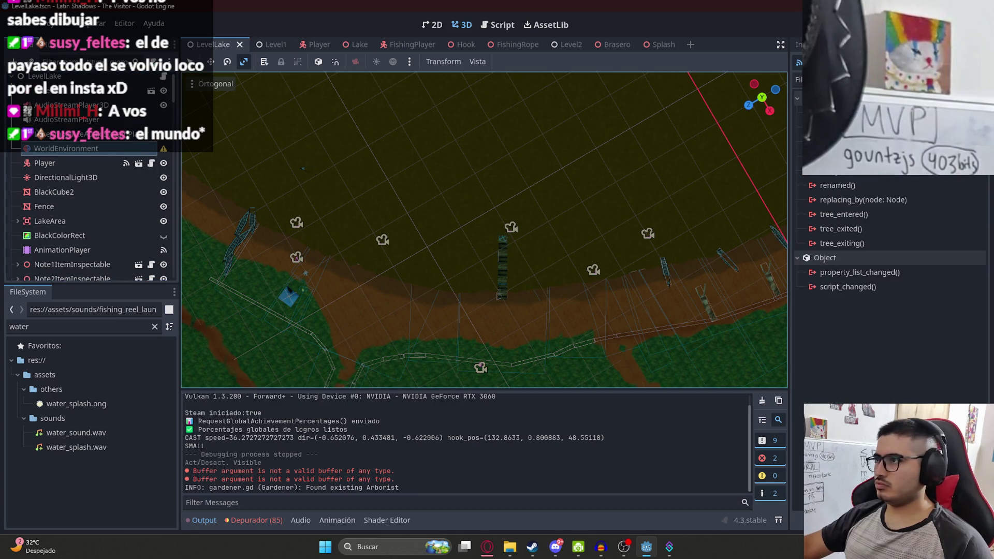
left_click(799, 44)
left_click(925, 178)
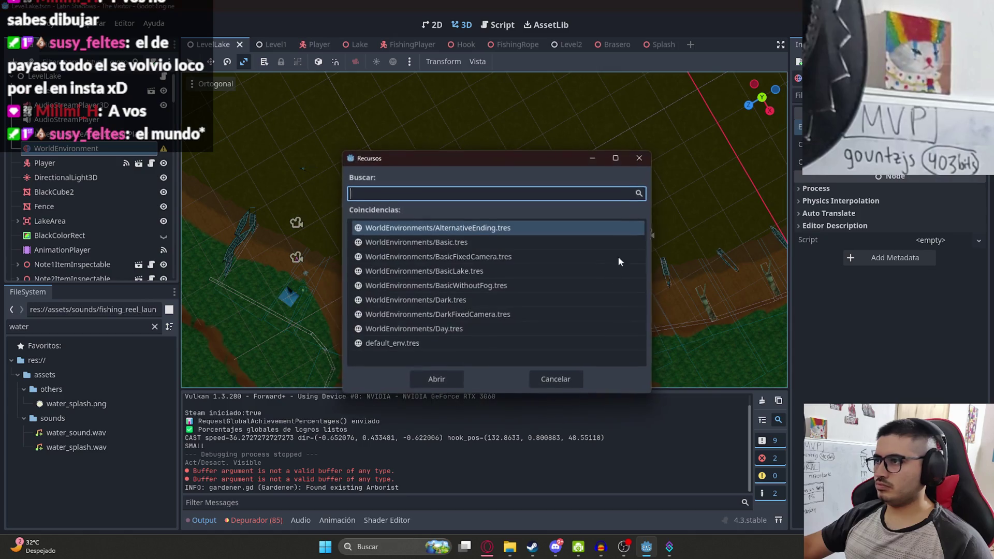
double_click(457, 271)
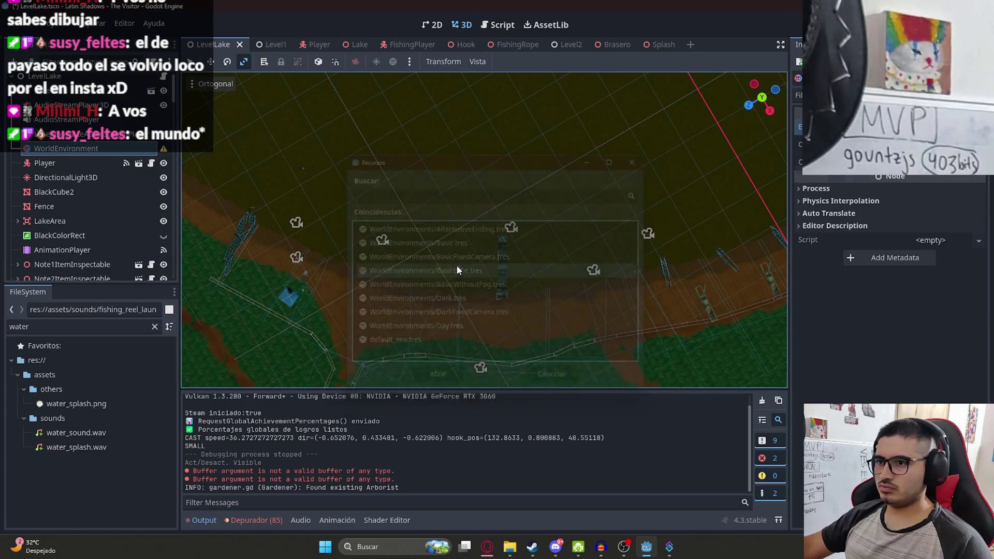
right_click(211, 43)
left_click(265, 128)
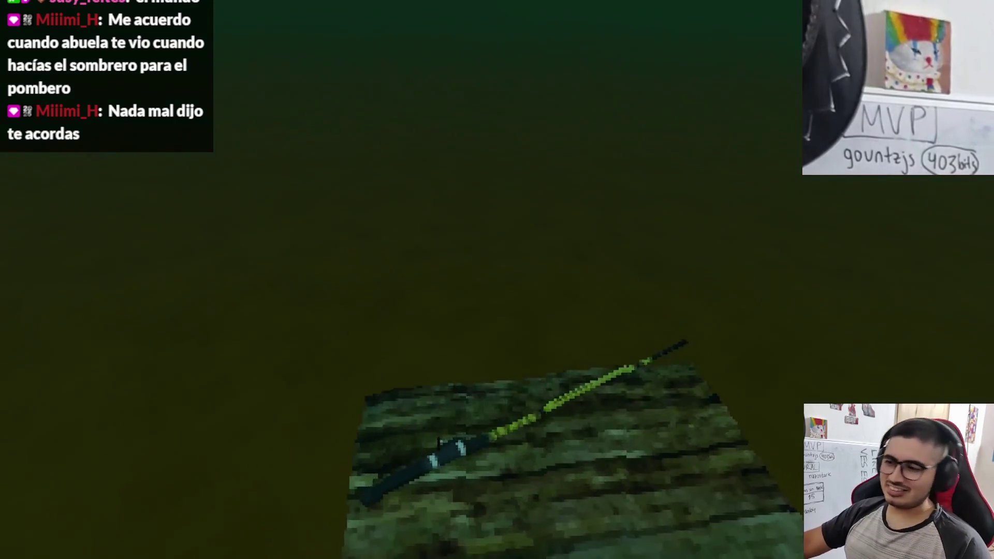
Use the dock fishing rod and choose Pescar, then go back to fishing_player.gd
key("e")
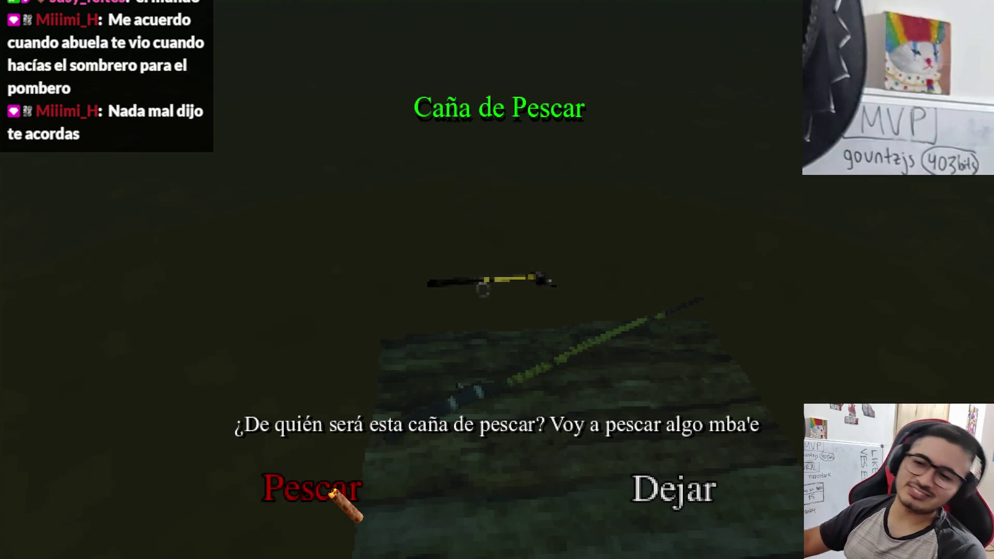
left_click(331, 492)
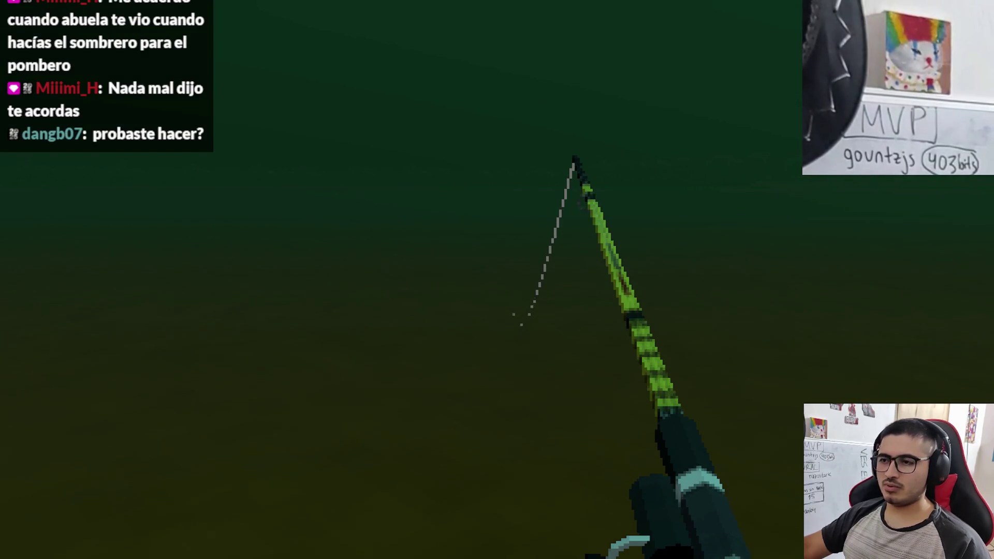
key("super")
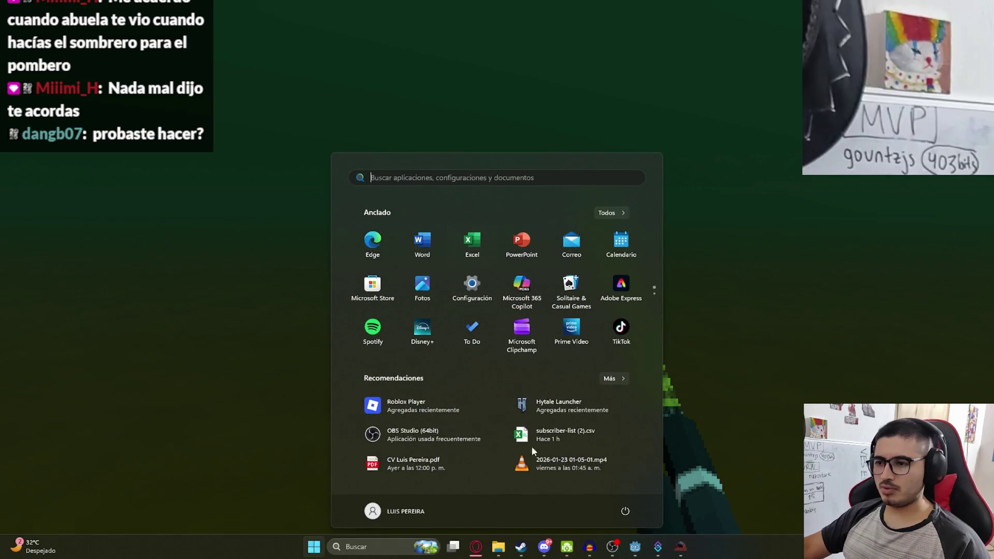
left_click(644, 546)
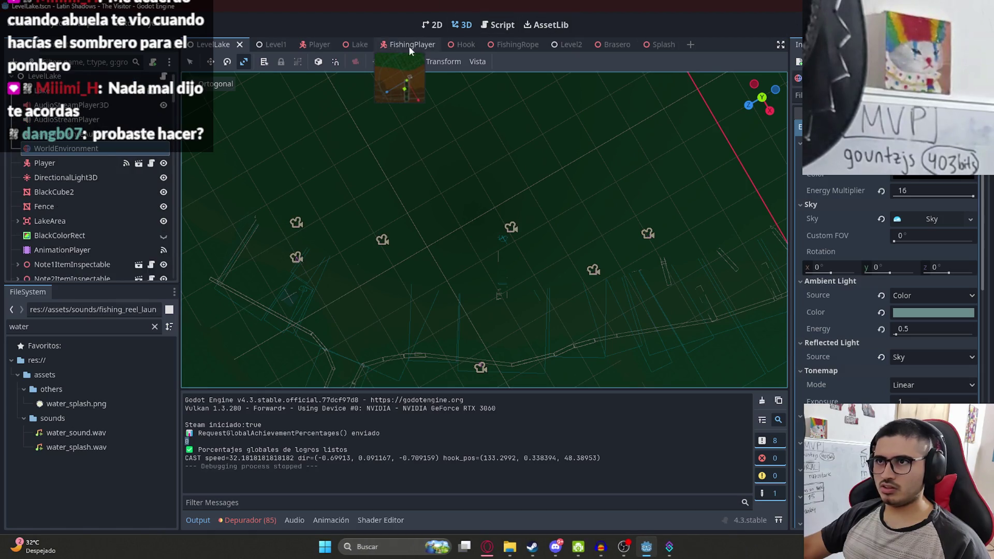
left_click(492, 27)
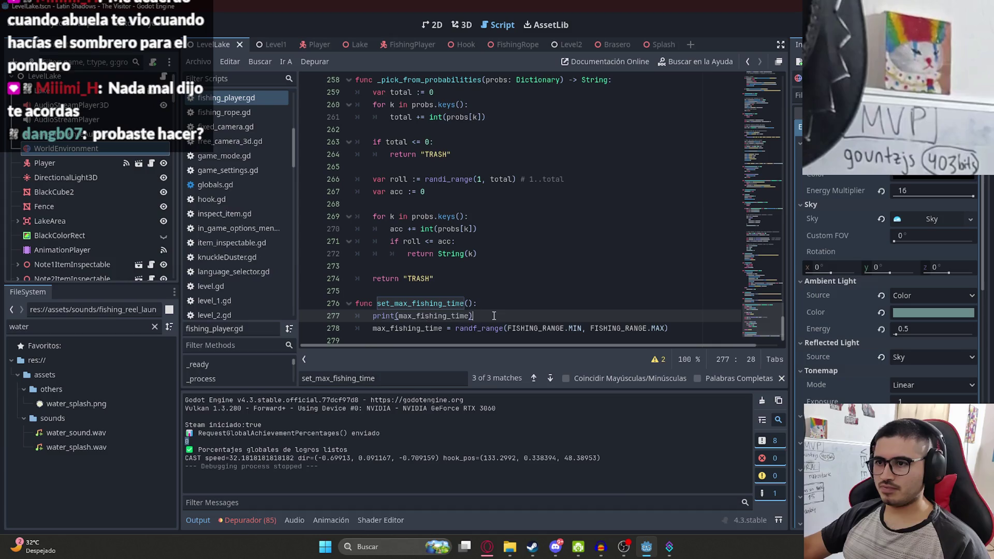
Move the print(max_fishing_time) line below the randf_range assignment in set_max_fishing_time
left_click_drag(378, 321, 371, 321)
key("BackSpace")
key("BackSpace")
key("BackSpace")
left_click(692, 317)
key("Return")
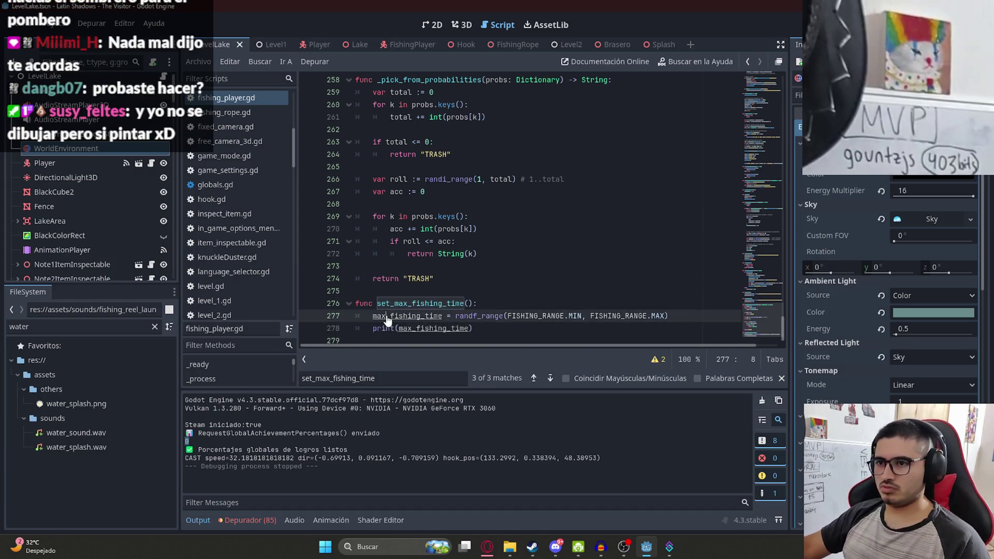
left_click(409, 316, "ctrl")
Save the scene with Archivo > Guardar Escena and run LevelLake again
left_click(200, 61)
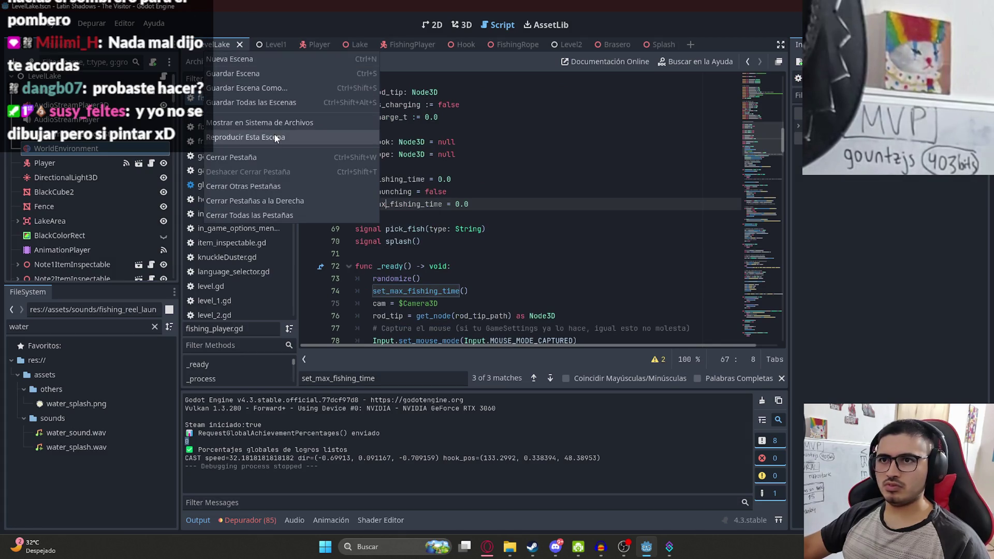
left_click(311, 136)
key("F5")
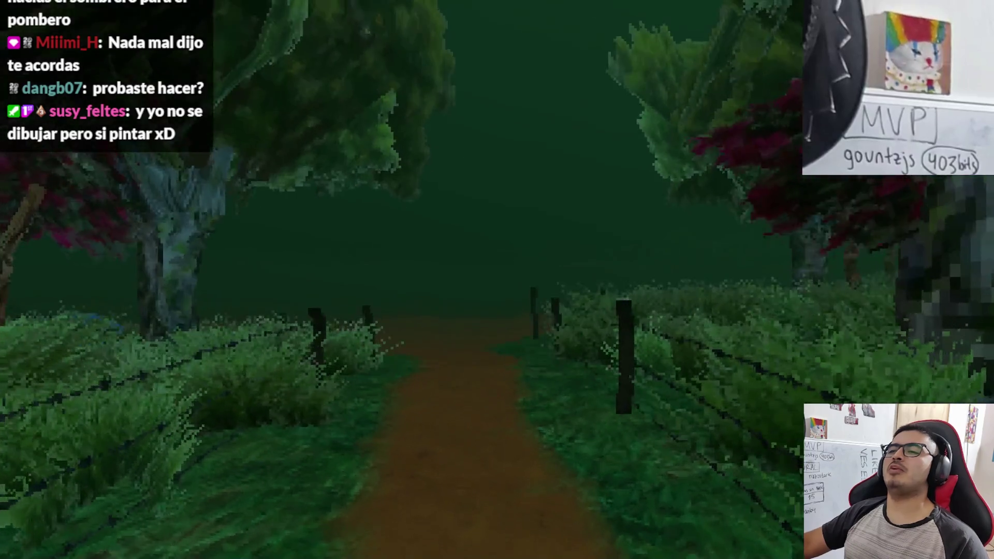
Switch the game to Modo Ventana at 1280x720 resolution in the pause Opciones
key("Escape")
left_click(481, 217)
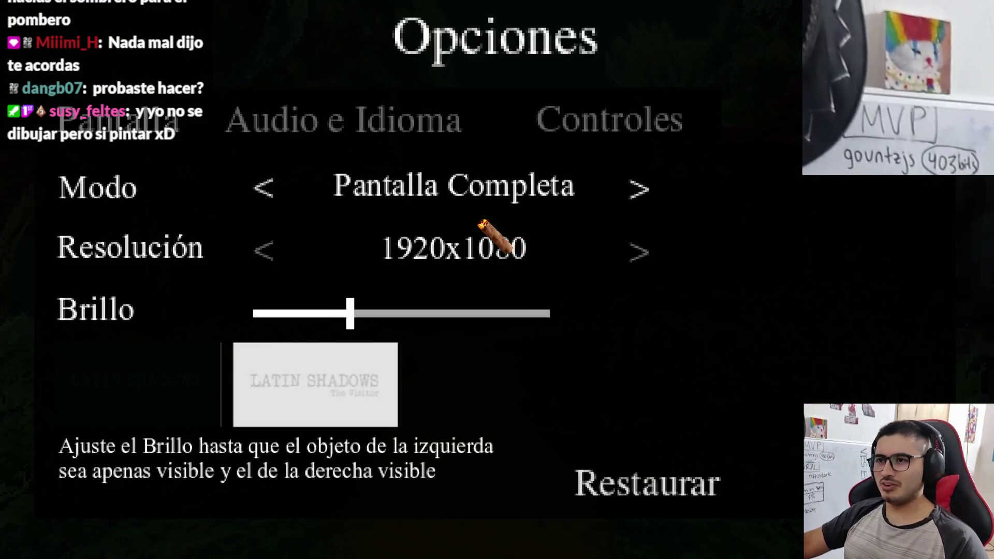
left_click(263, 188)
left_click(303, 251)
left_click(303, 264)
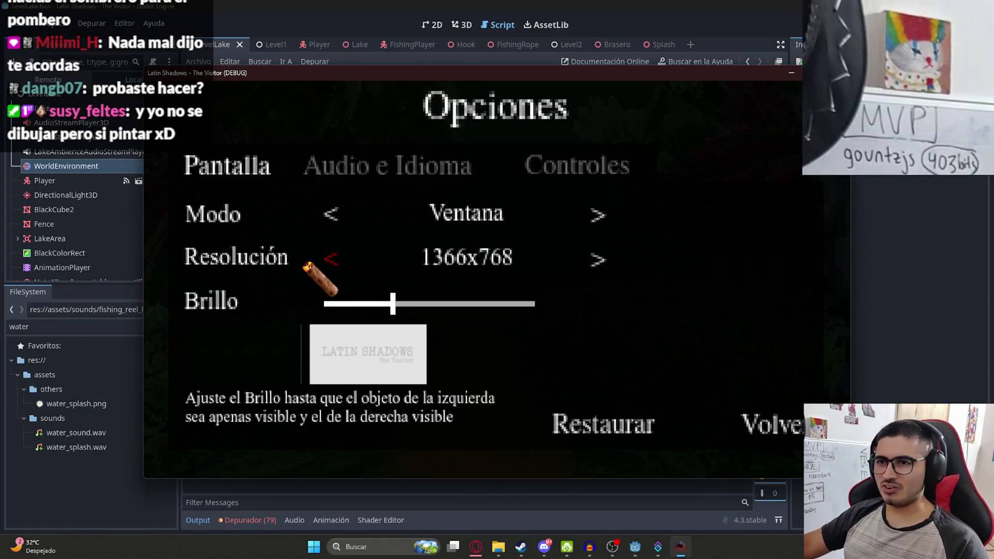
left_click(325, 276)
key("Escape")
key("Escape")
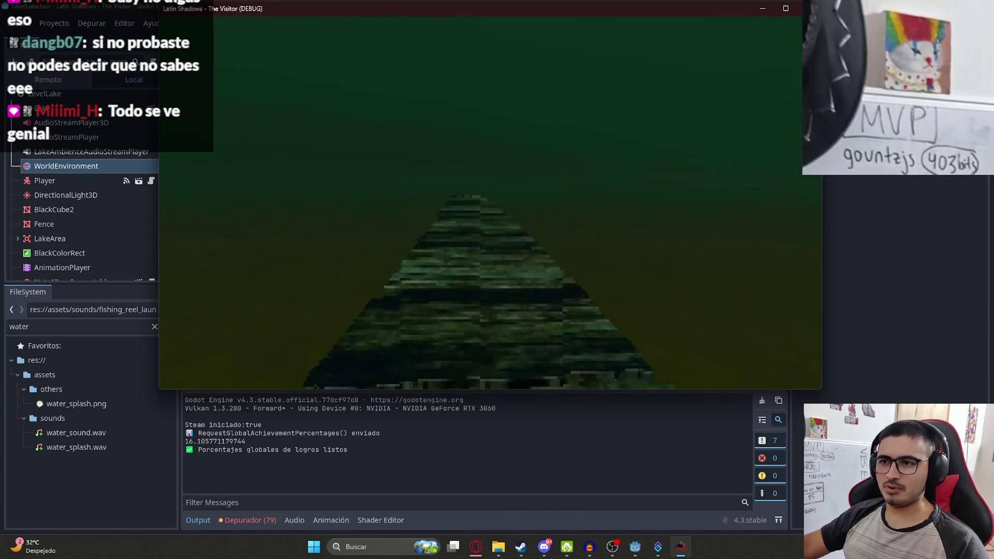
Fish with the rod via Pescar and watch the printed fishing times and TRASH results
key("e")
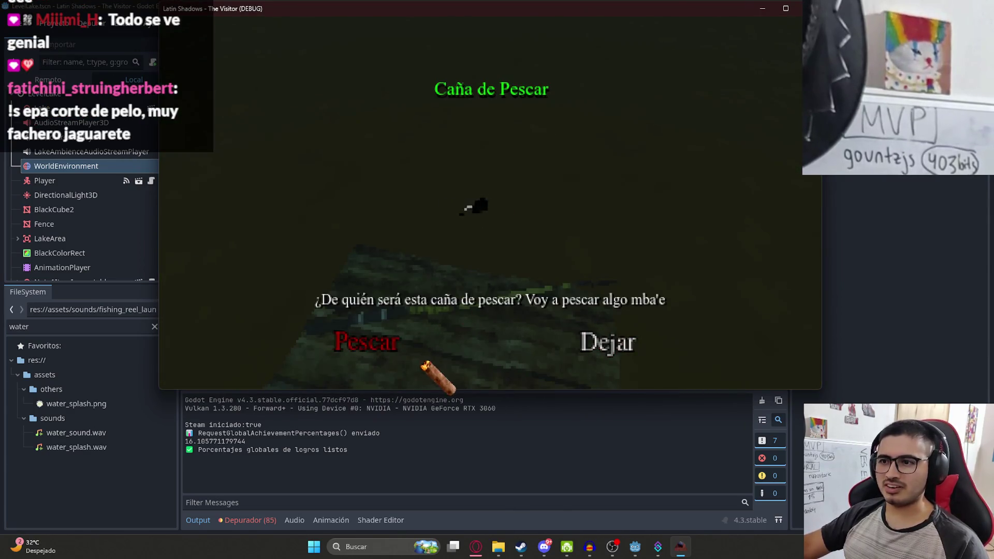
left_click(363, 344)
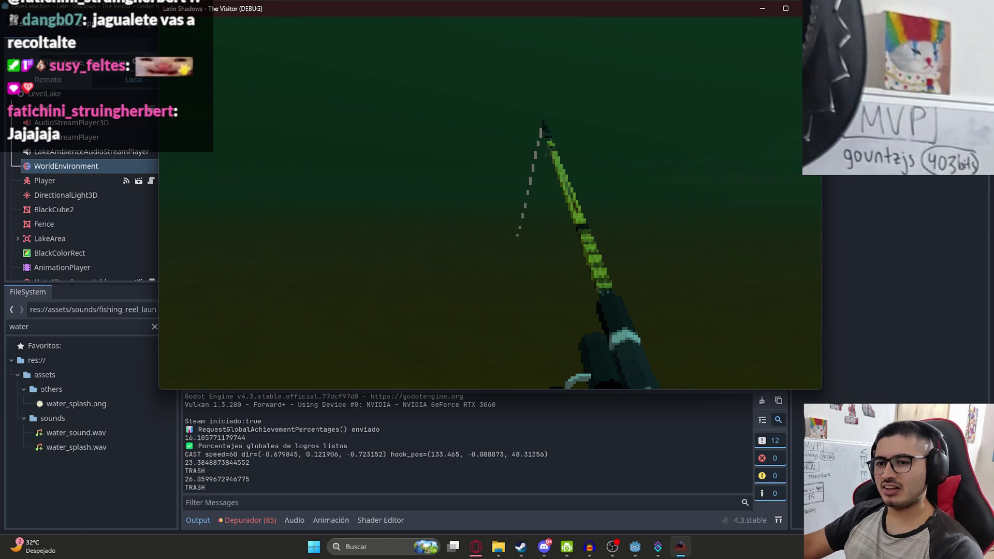
key("alt+Tab")
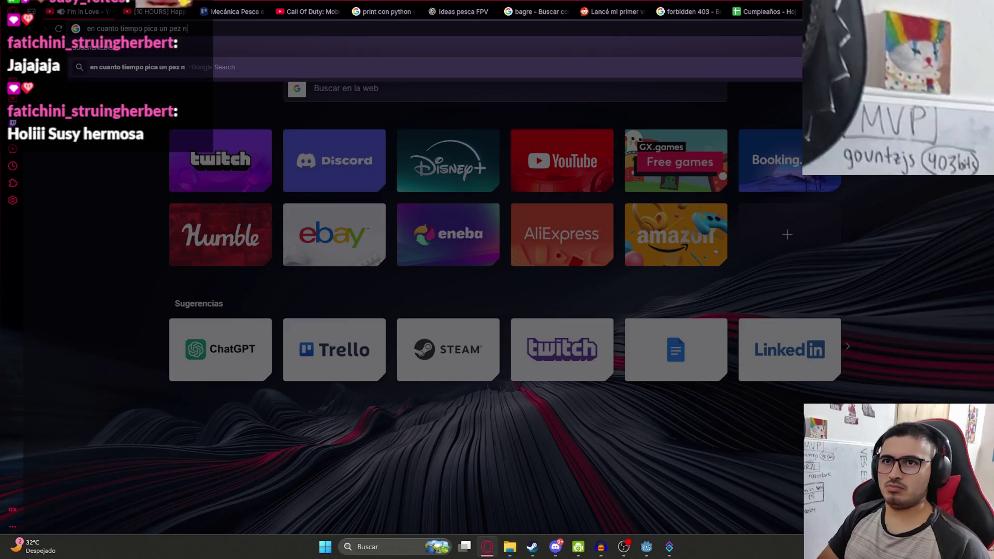
Search the fish bite time query with 'en minecraft' in Opera GX, then return to Godot
type("en minecraft")
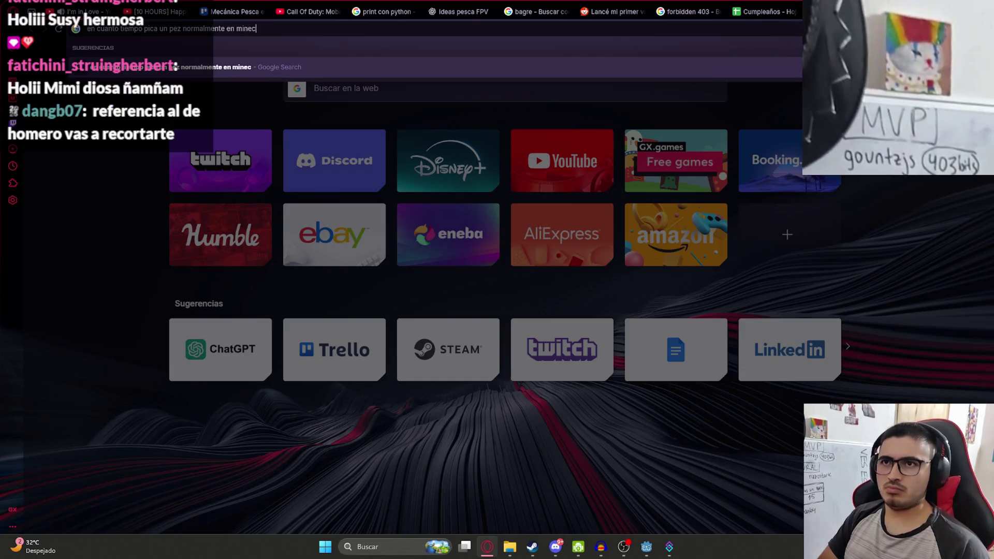
key("Return")
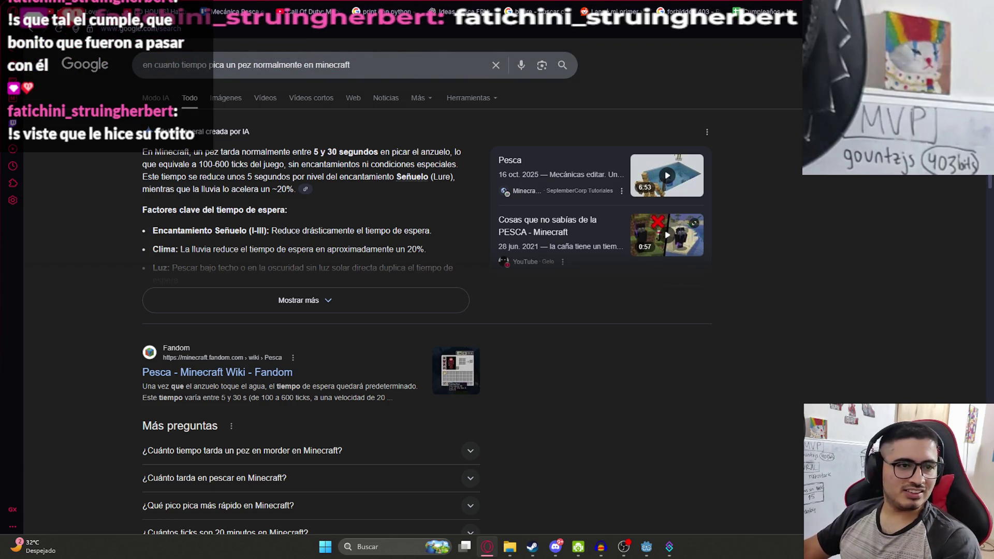
key("alt+Tab")
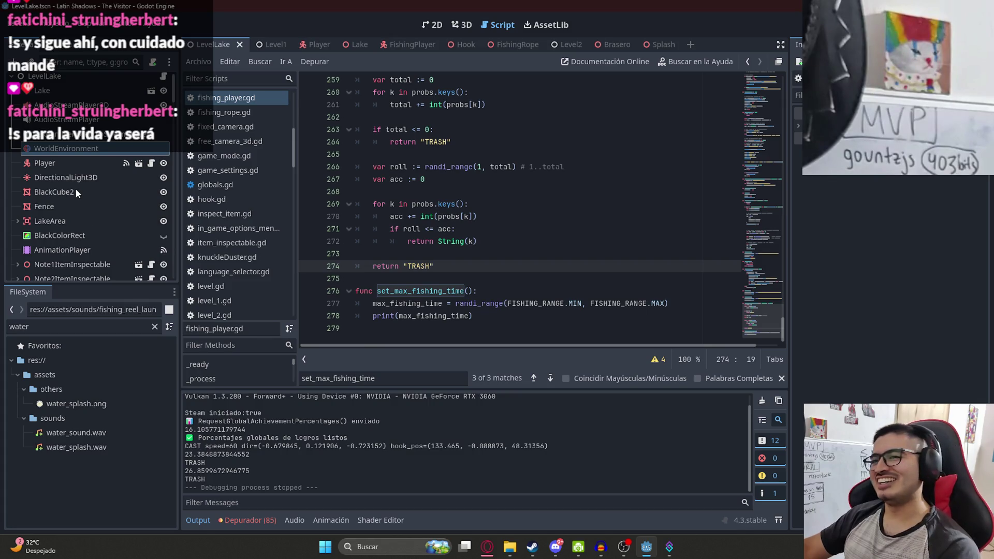
Run the LevelLake scene with Reproducir Esta Escena and pause the game
left_click(673, 252)
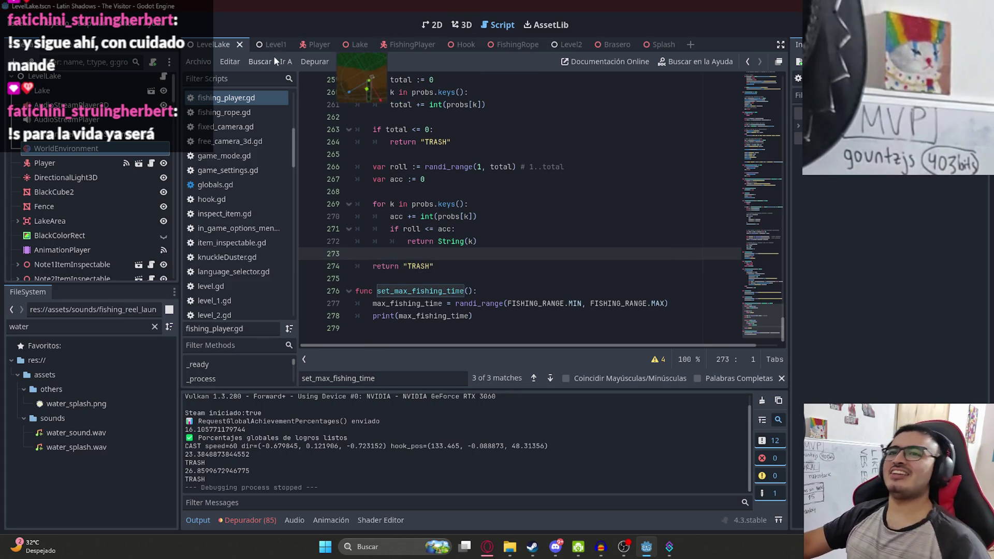
right_click(213, 43)
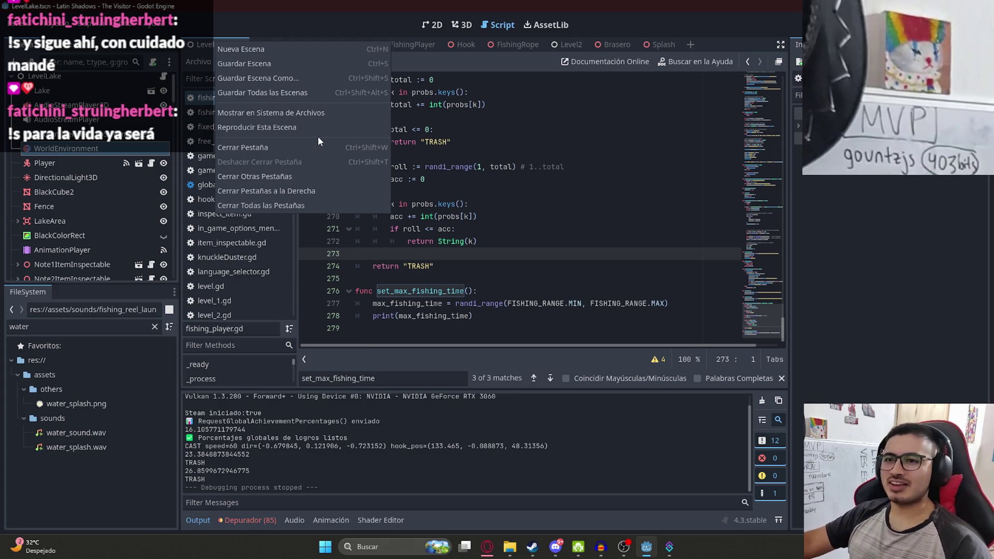
left_click(321, 129)
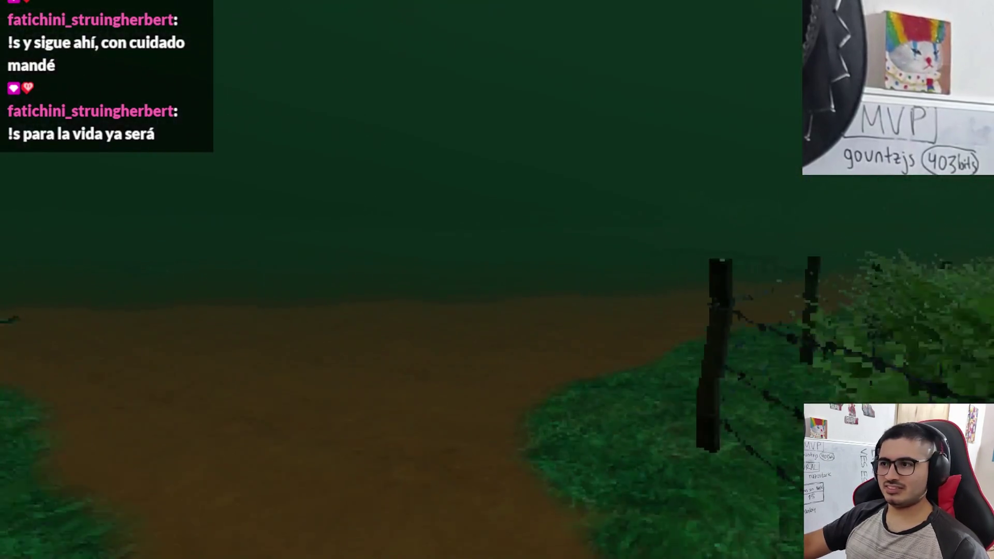
key("Escape")
In the game's options, switch to windowed mode at 1366x768, then resume playing
left_click(435, 210)
left_click(276, 189)
left_click(268, 251)
left_click(310, 259)
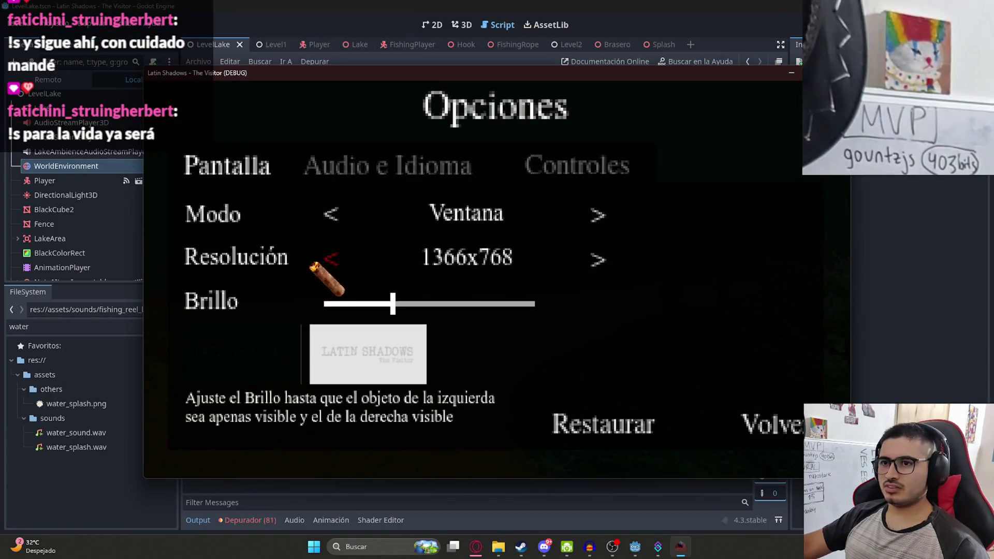
key("Escape")
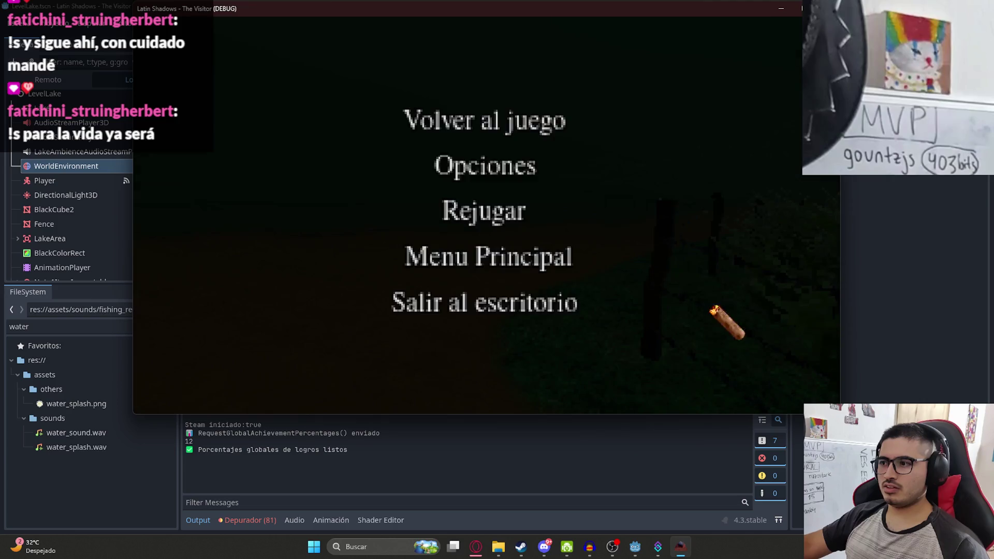
key("Escape")
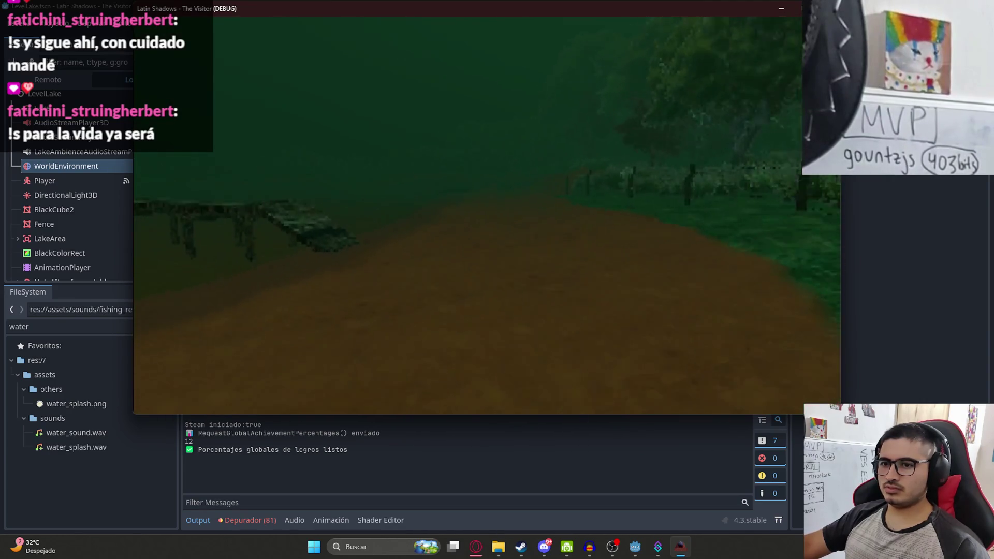
Walk onto the dock, start fishing with the rod, cast twice, then stop the debug run
key("w")
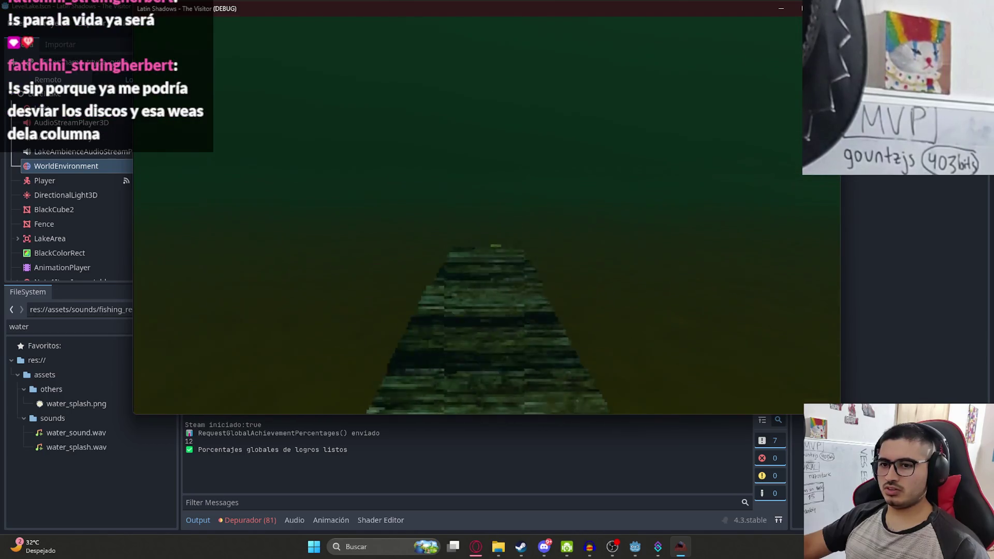
key("e")
key("Return")
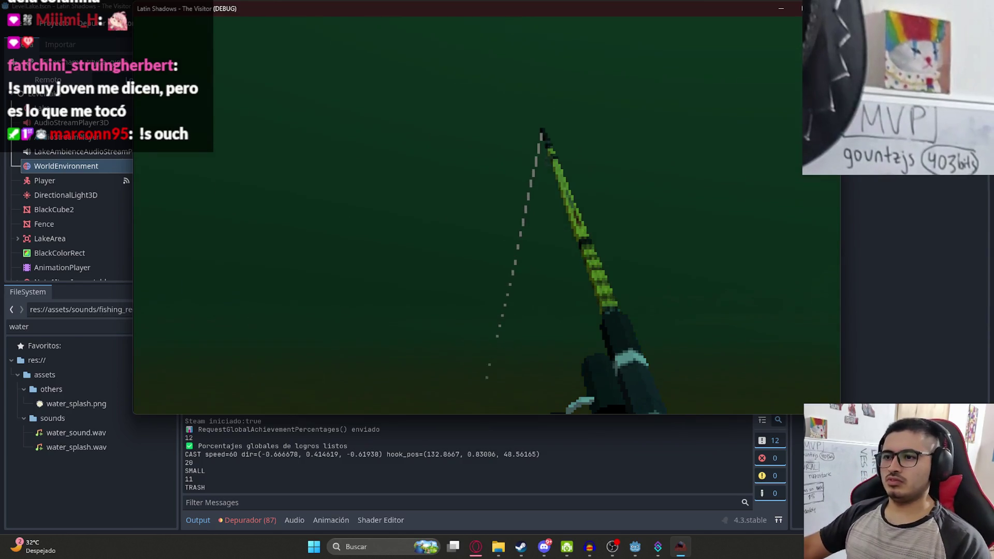
left_click(467, 215)
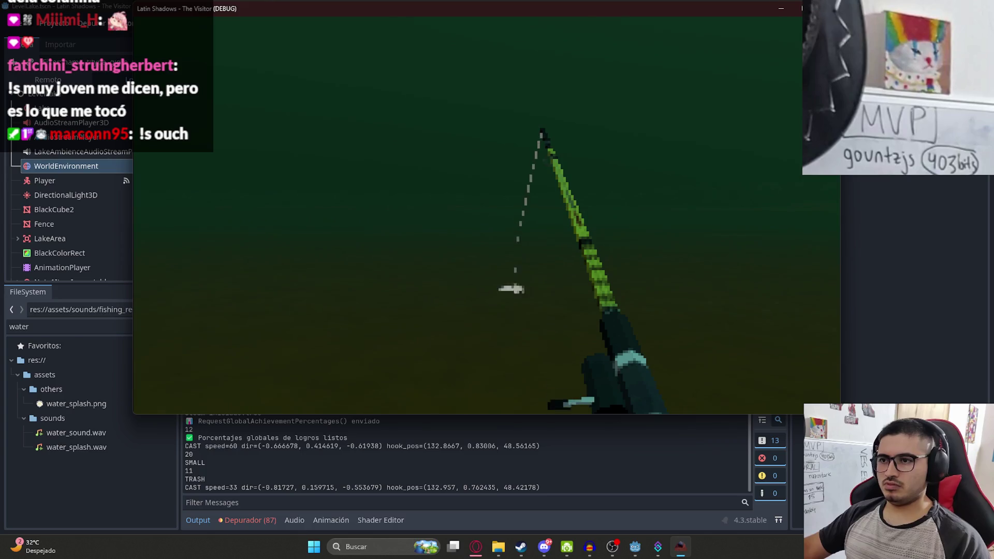
left_click(488, 215)
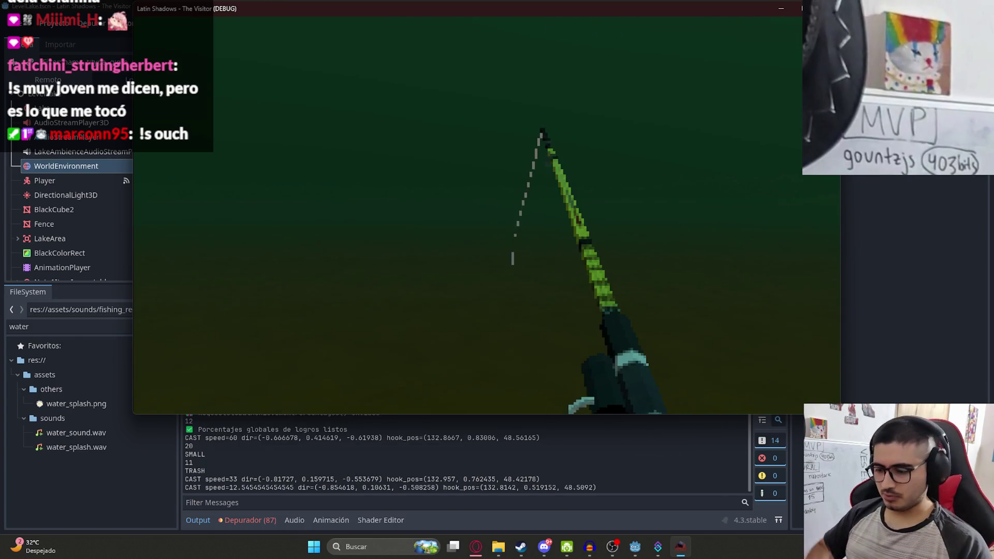
key("F8")
left_click(488, 215)
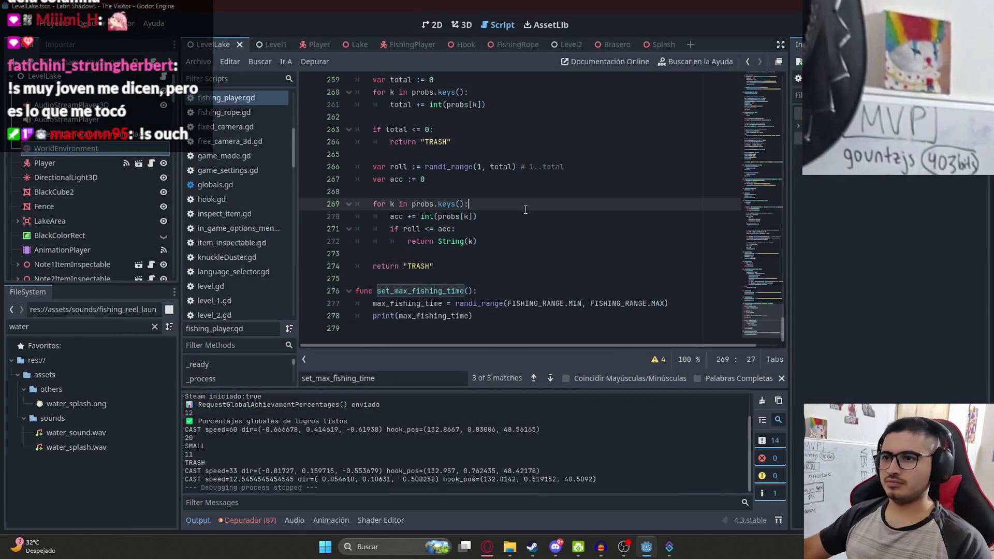
Delete the print(max_fishing_time) debug line from set_max_fishing_time
left_click(523, 328)
left_click(540, 253)
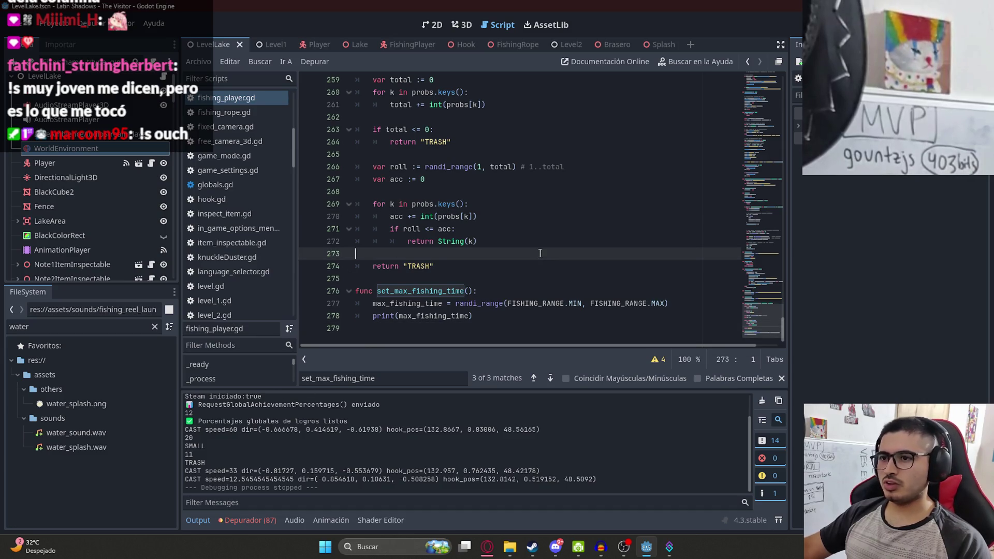
left_click(494, 319)
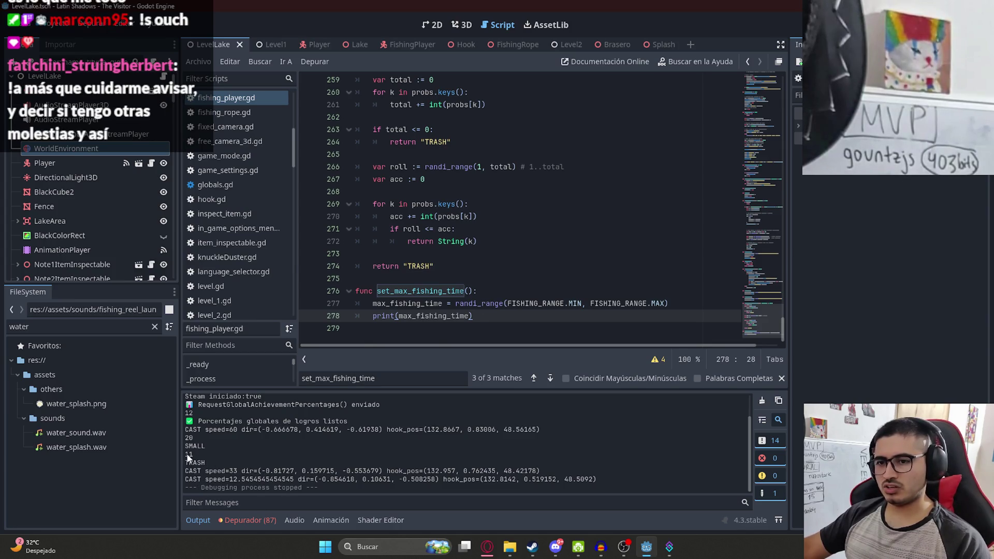
scroll(197, 440, "up", 1)
left_click(442, 266)
mouse_move(474, 316)
left_mouse_down()
mouse_move(254, 327)
mouse_move(244, 316)
left_mouse_up()
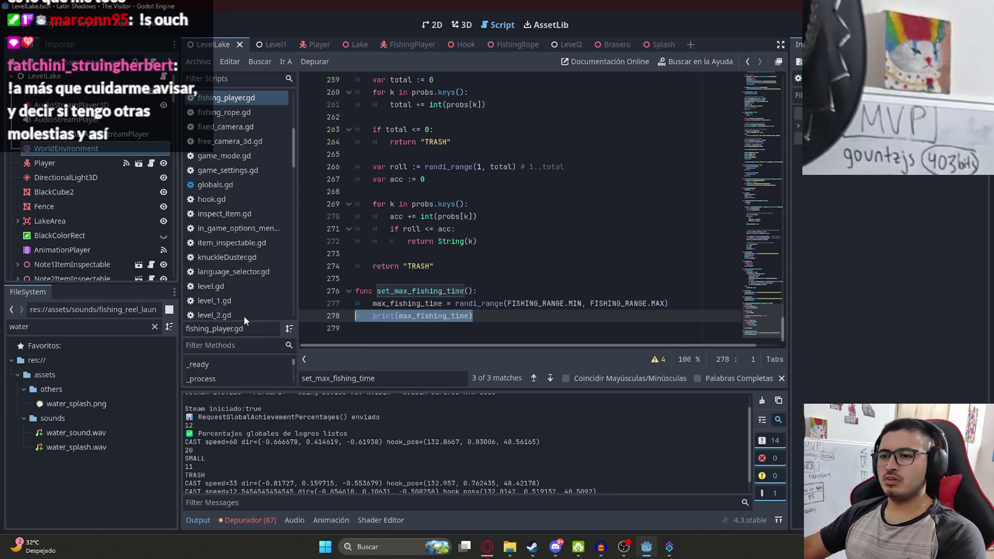
key("BackSpace")
key("BackSpace")
Remove the two stray blank lines around the TRASH check in the script
left_click(426, 254)
key("BackSpace")
scroll(426, 254, "up", 3)
left_click(426, 254)
key("BackSpace")
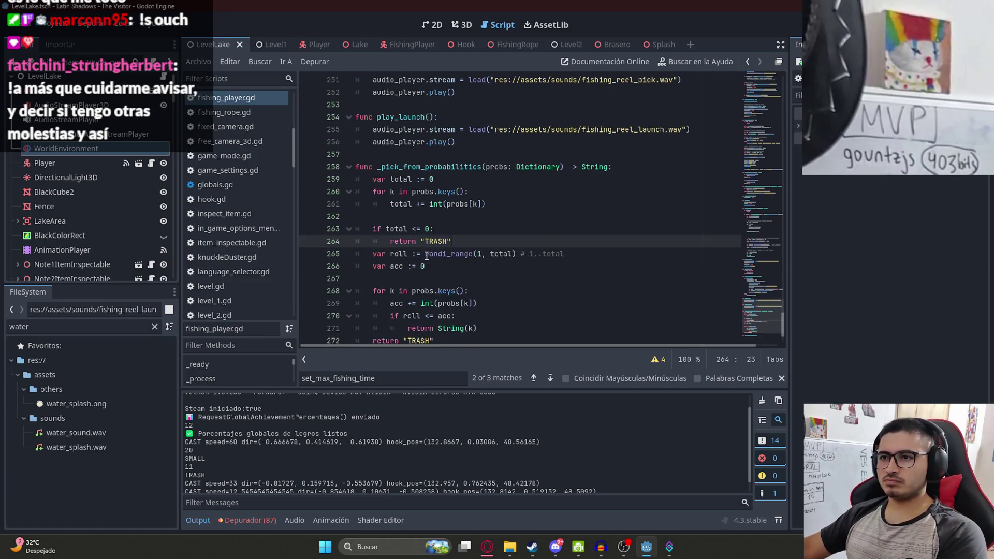
scroll(426, 255, "down", 2)
left_click(453, 247)
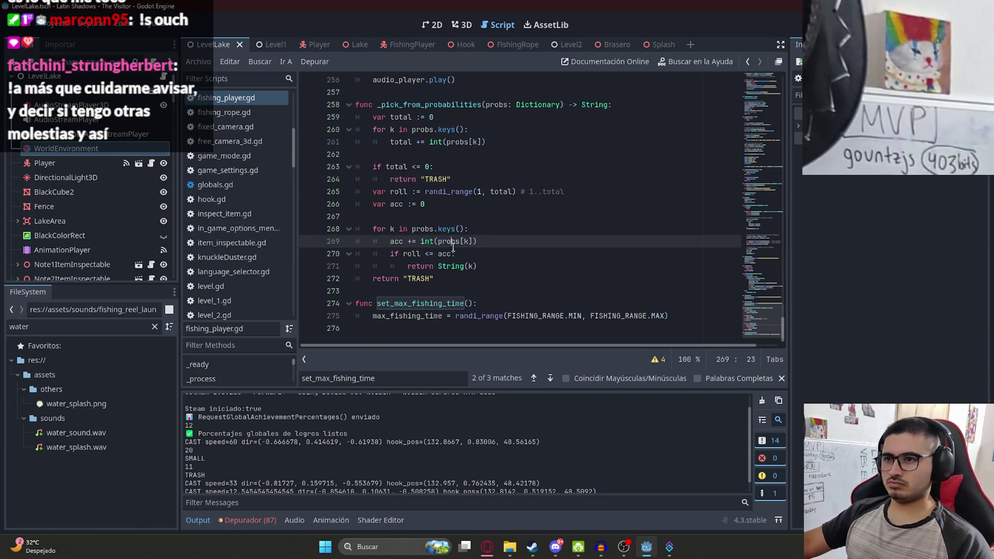
left_click(434, 269)
left_click(481, 274)
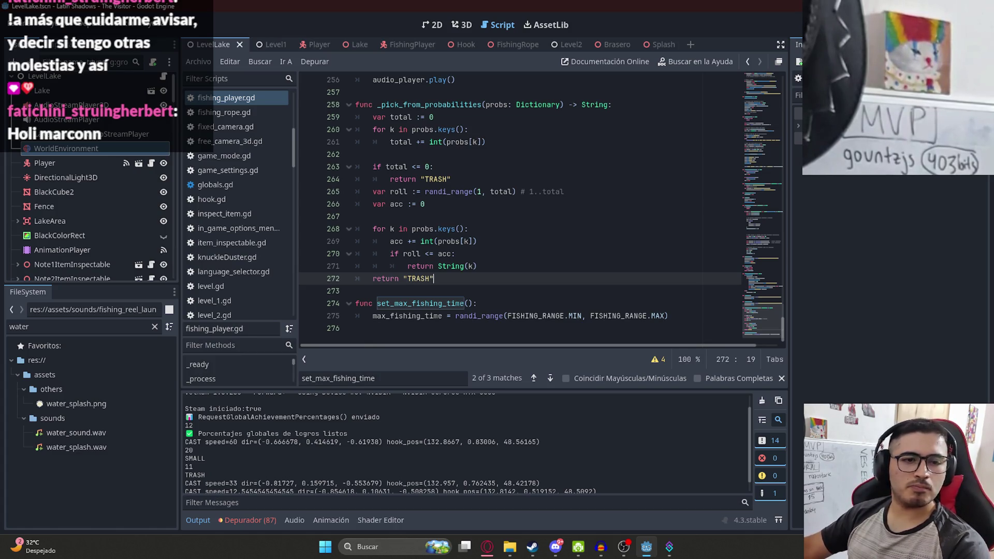
left_click(614, 214)
double_click(450, 304)
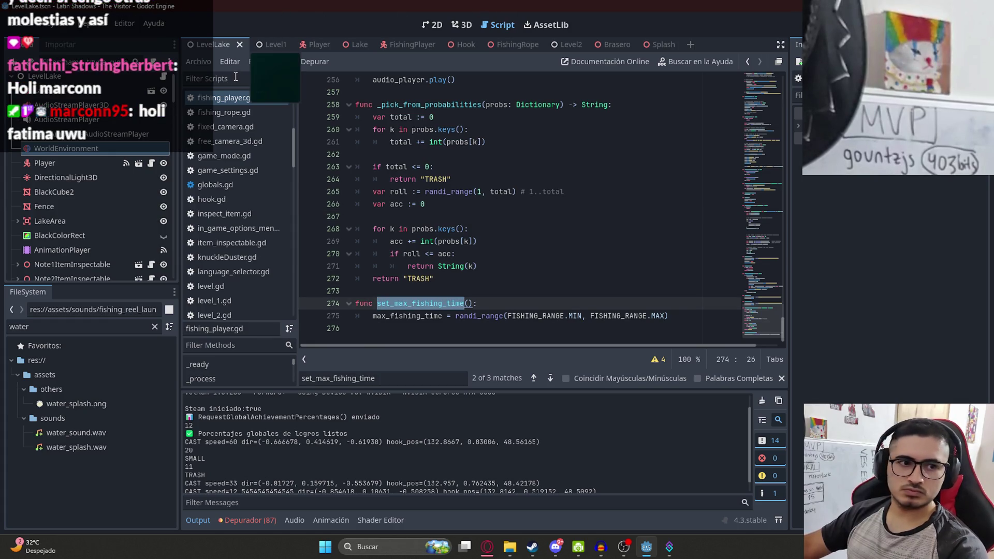
Briefly switch to Opera GX, then return and open the FishingPlayer scene
left_click(213, 60)
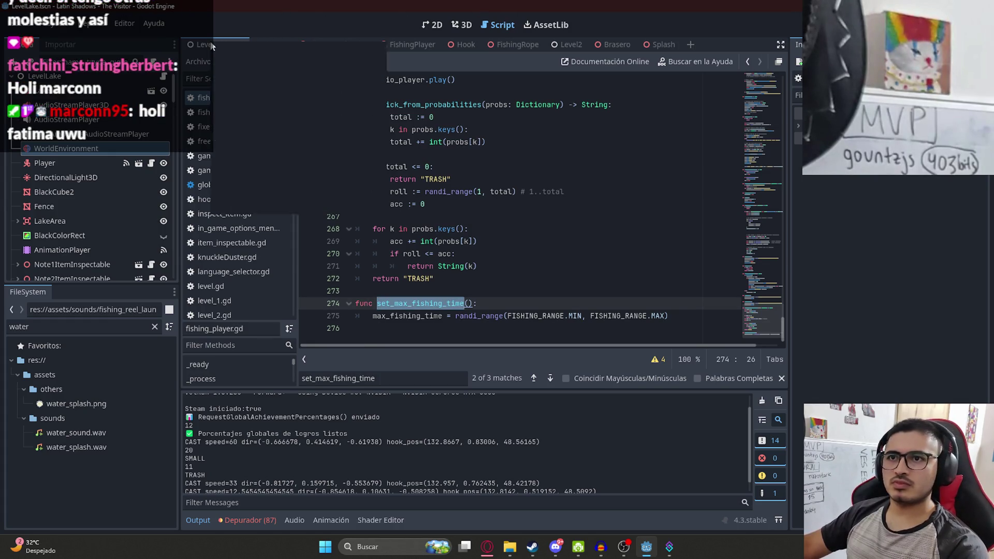
left_click(517, 228, "shift")
left_click(495, 552)
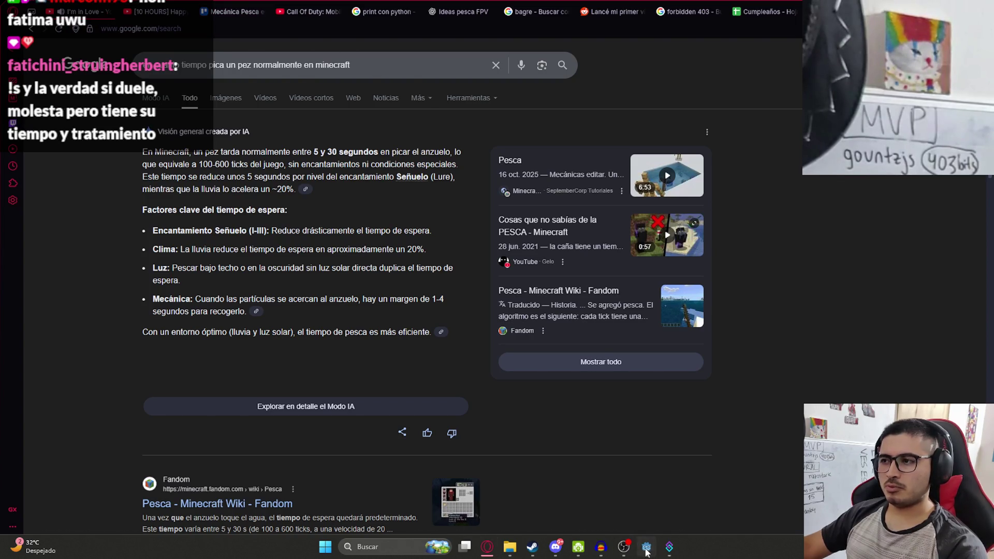
left_click(647, 552)
left_click(477, 241)
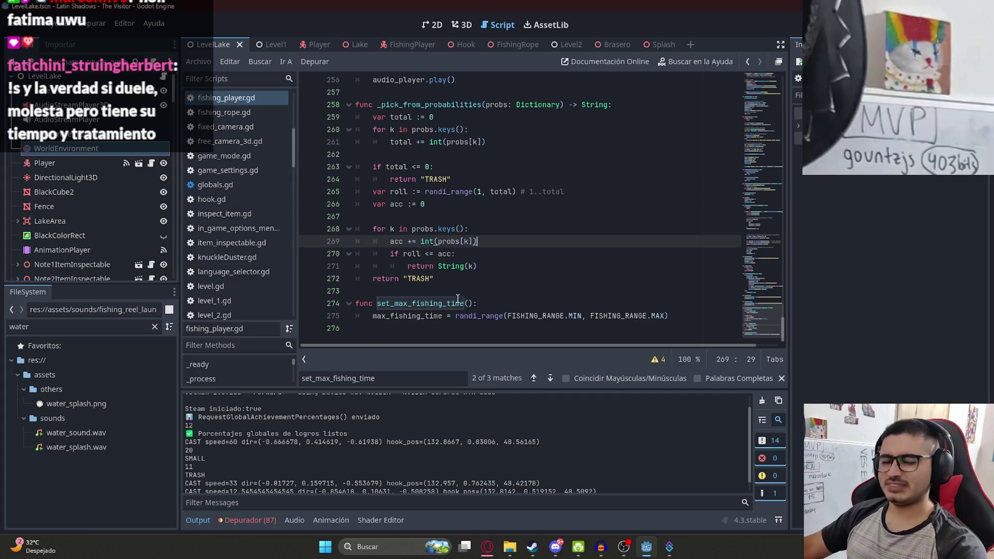
left_click(406, 45)
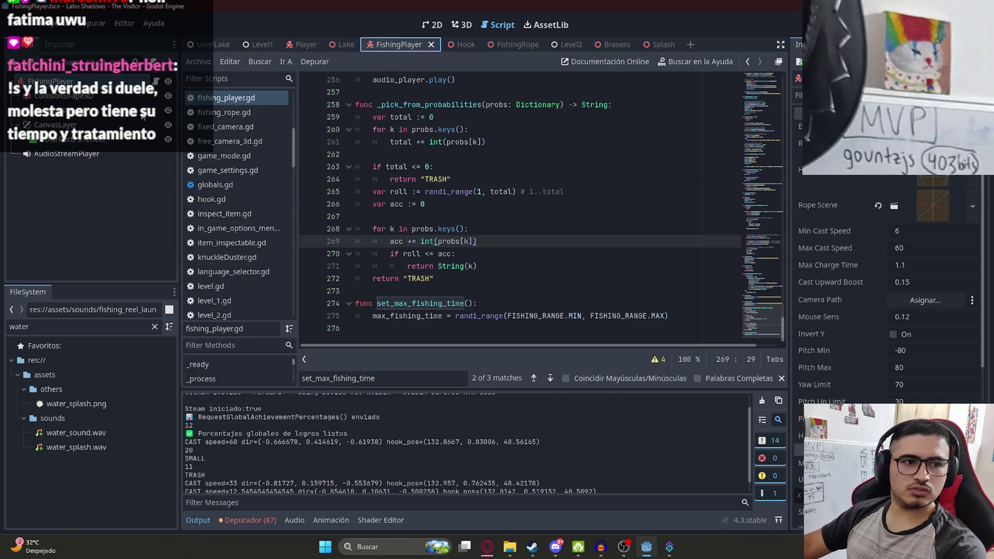
left_click(154, 83)
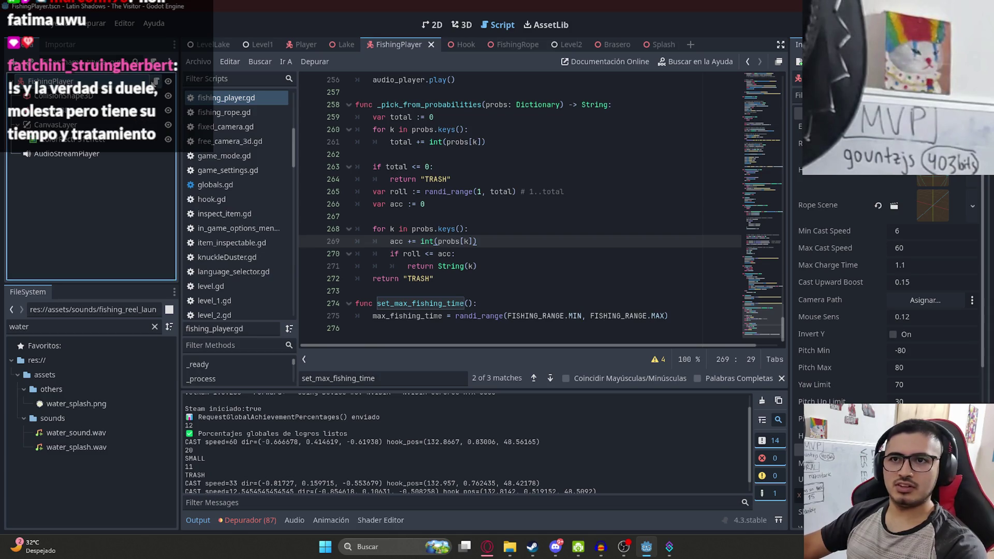
left_click(510, 212)
left_click(695, 295)
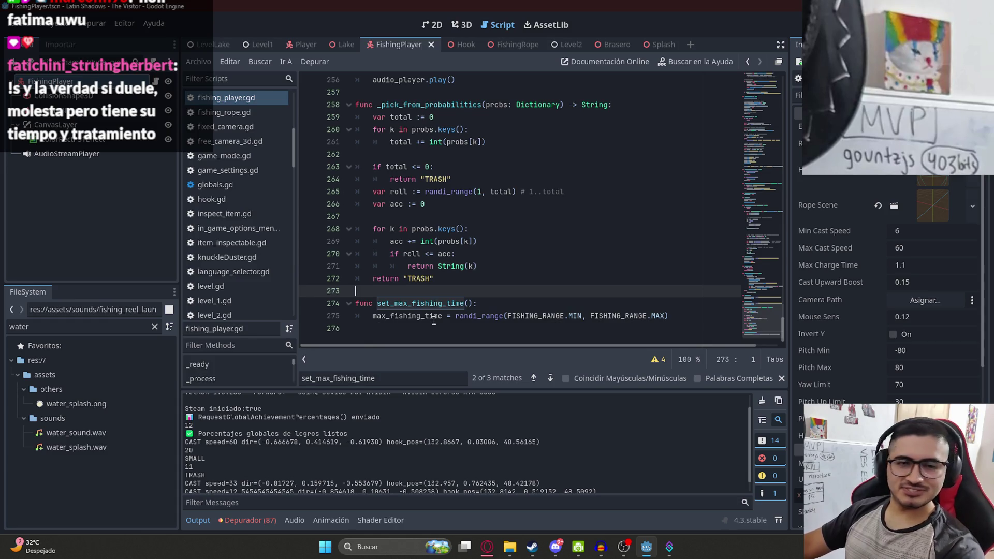
left_click(434, 318)
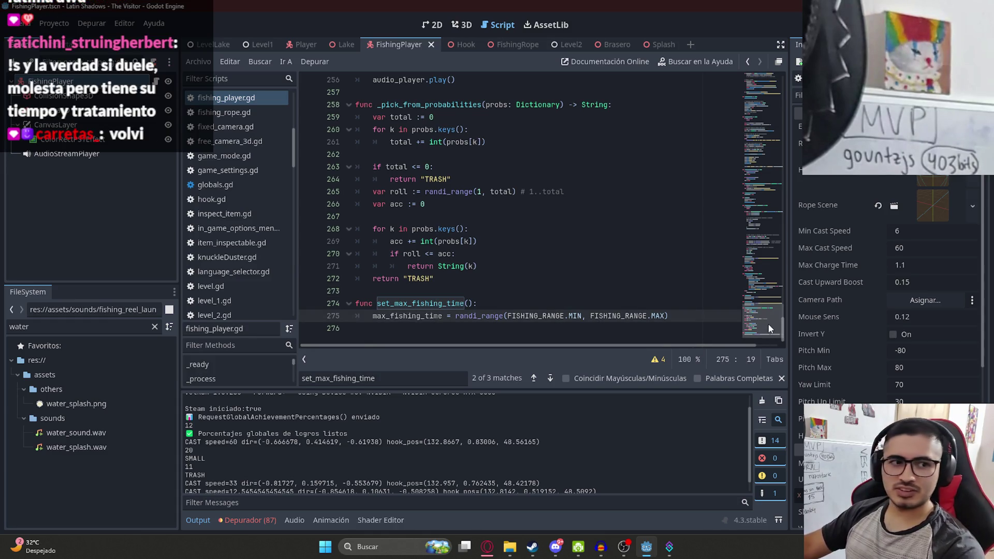
scroll(769, 324, "up", 1)
scroll(769, 323, "down", 1)
key("End")
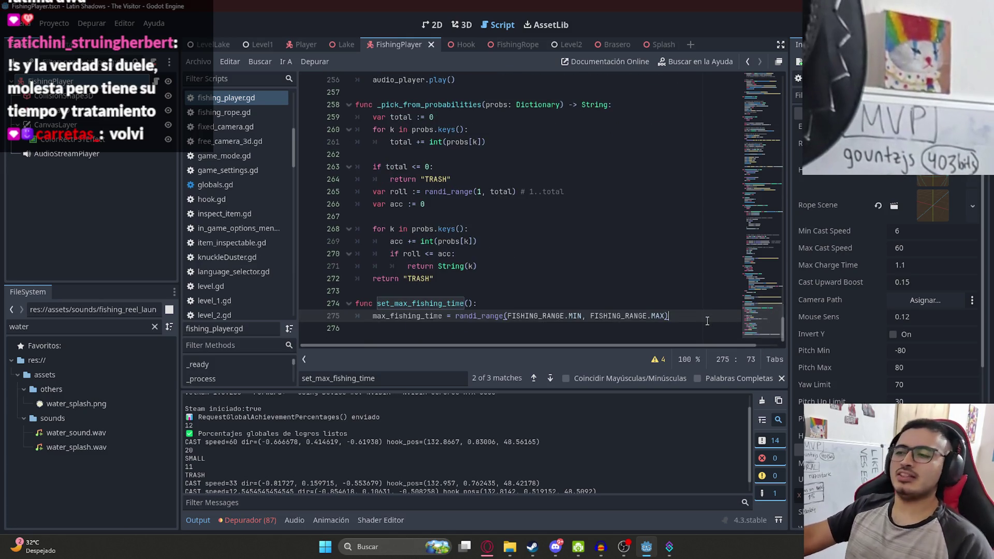
double_click(398, 315)
key("shift+F3")
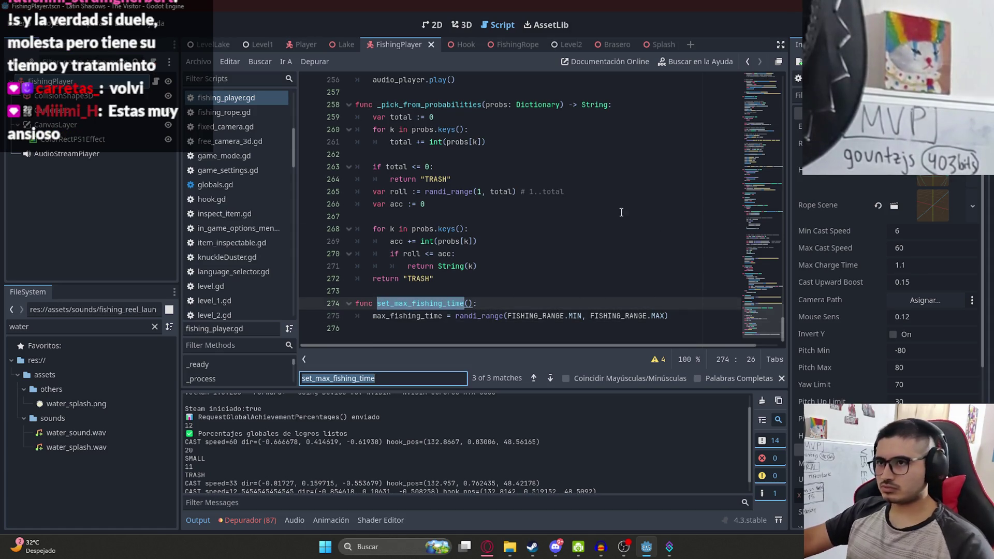
left_click(621, 215)
left_click_drag(772, 317, 769, 78)
left_click(576, 131)
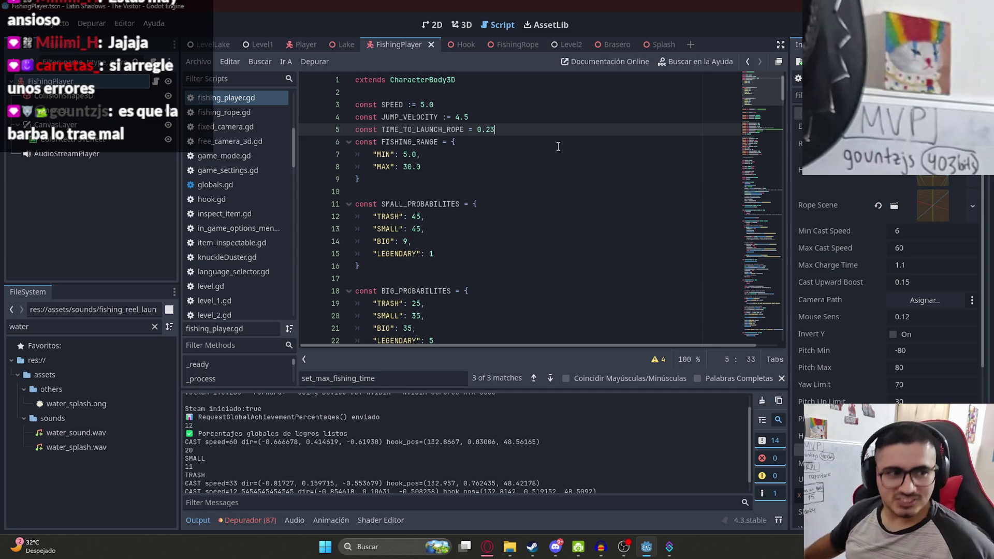
mouse_move(317, 45)
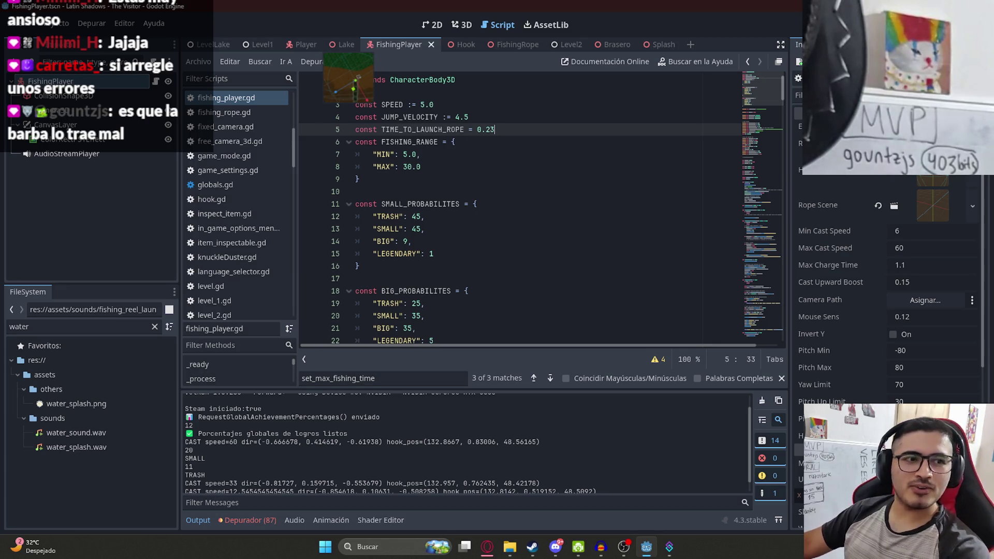
left_click(589, 222)
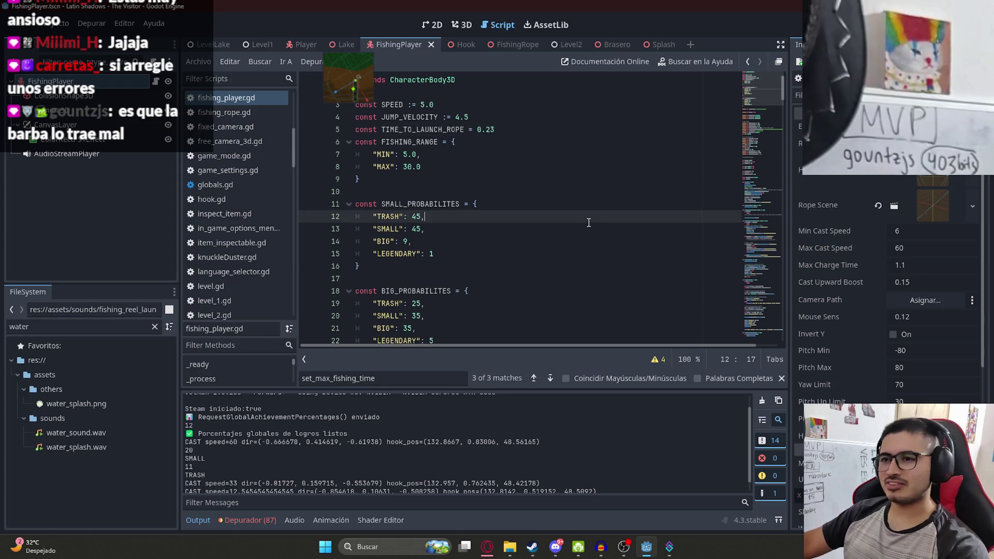
left_click(543, 117)
left_click(443, 142)
mouse_move(767, 94)
left_mouse_down()
mouse_move(768, 176)
mouse_move(725, 357)
left_mouse_up()
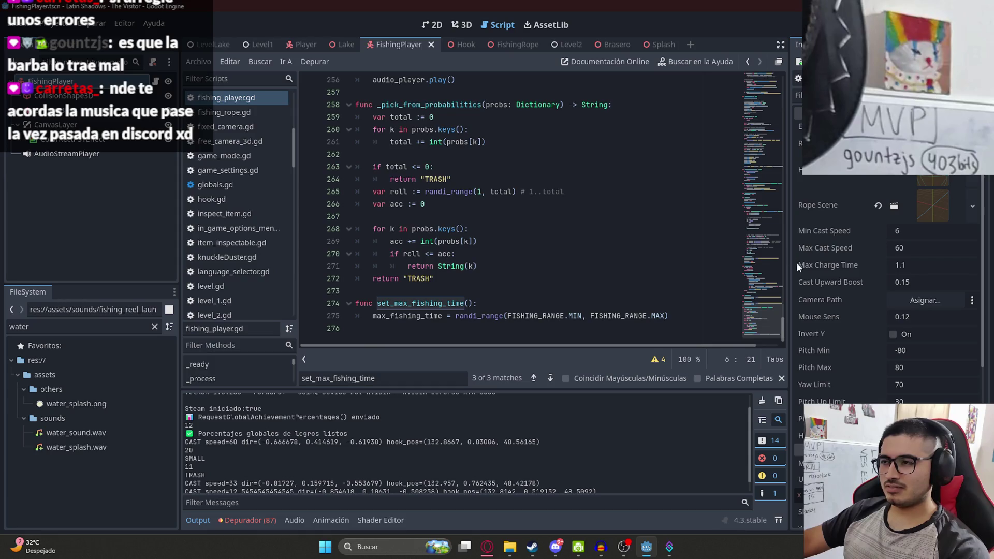
left_click_drag(762, 316, 673, 103)
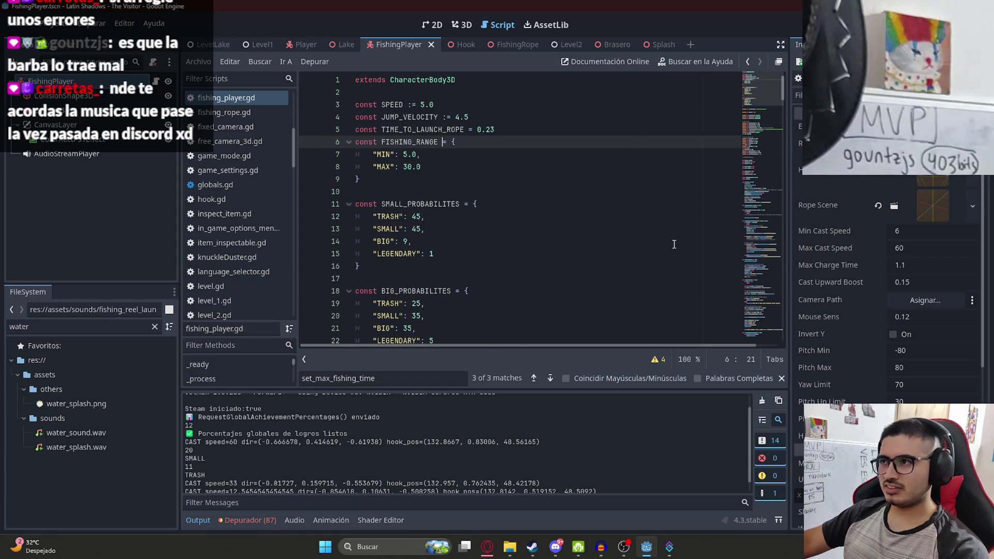
left_click(694, 254)
key("ctrl+f")
type("type")
key("Return")
key("ctrl+f")
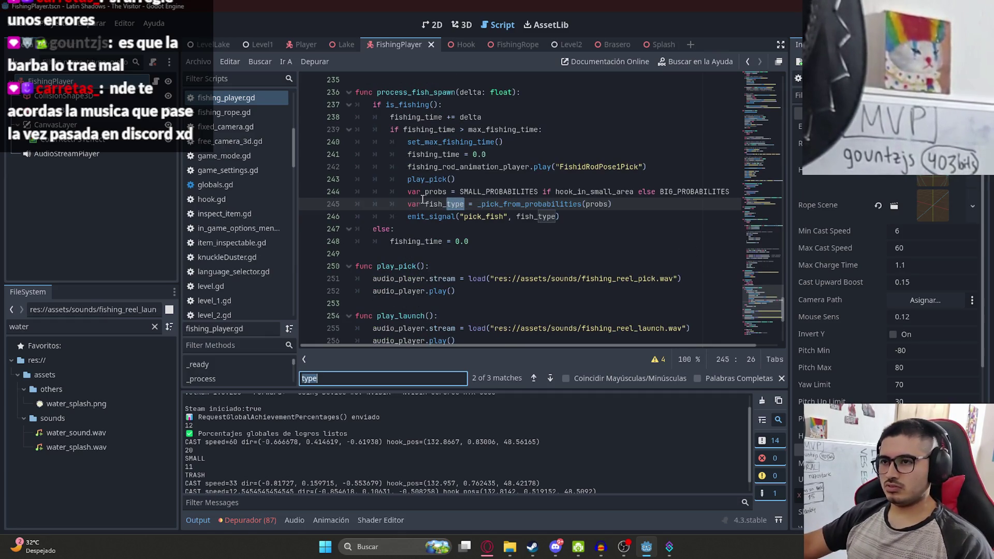
double_click(435, 204)
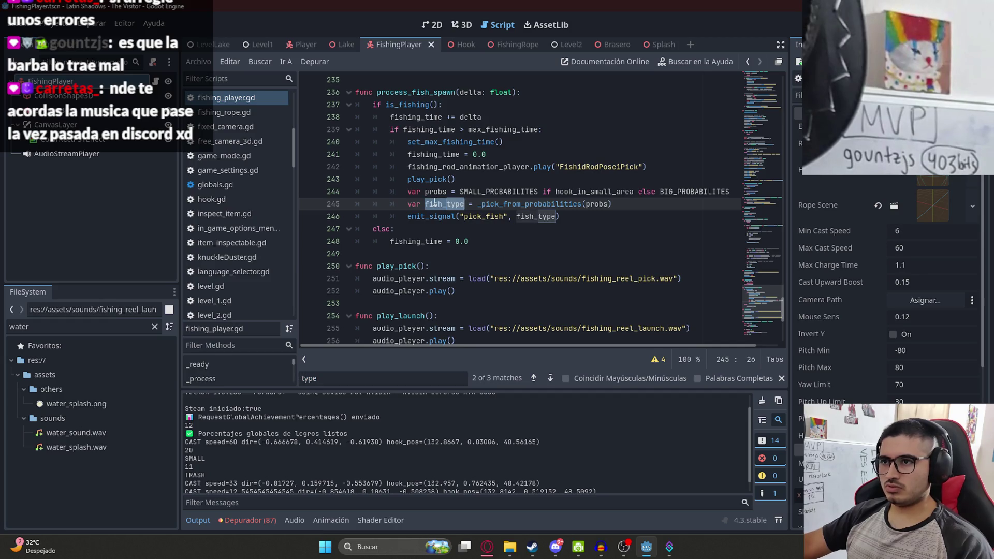
double_click(525, 216)
left_click(594, 216)
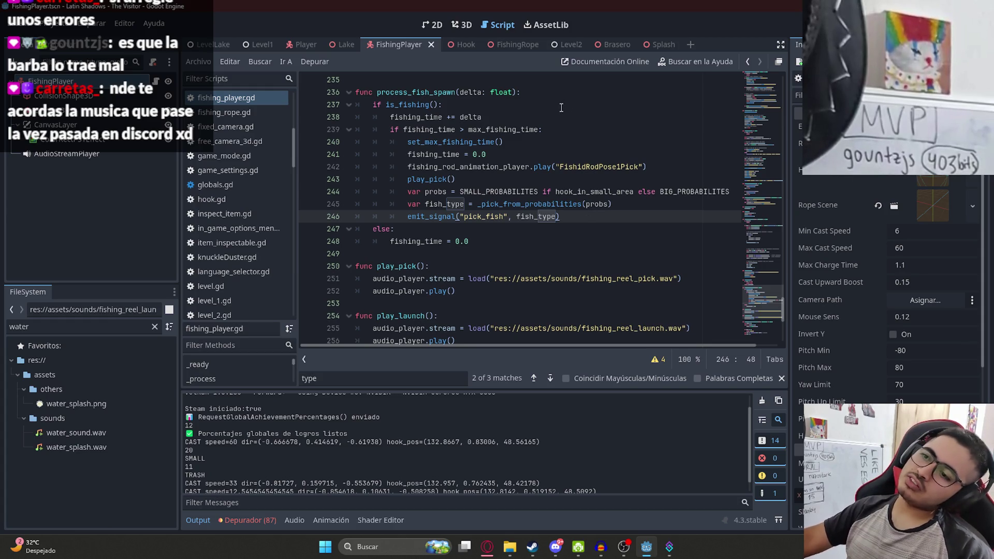
double_click(536, 217)
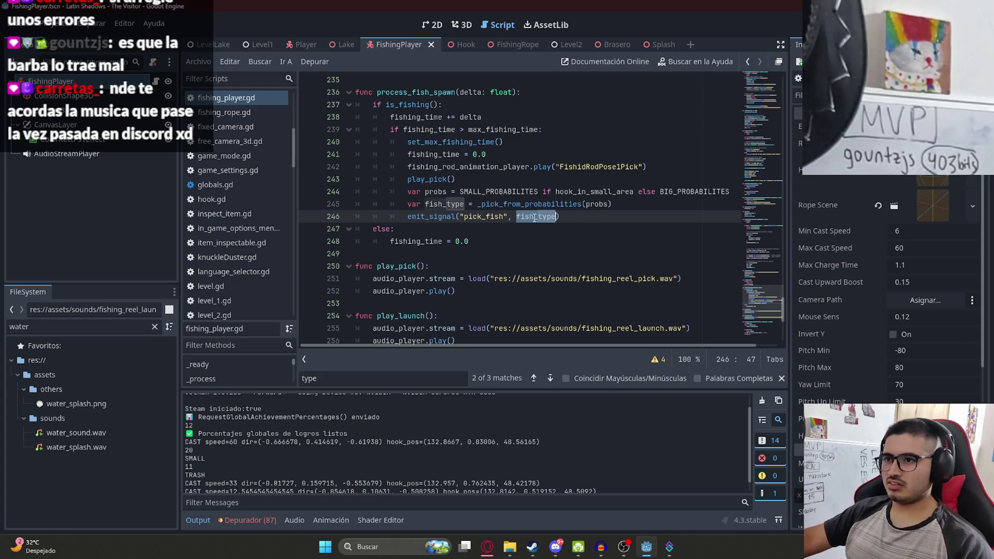
left_click(620, 206)
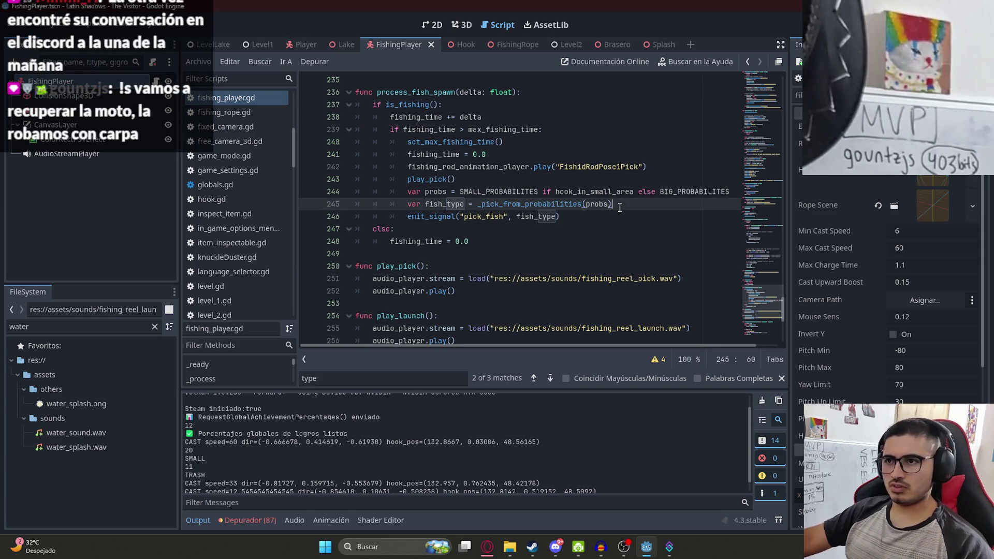
scroll(612, 204, "down", 2)
scroll(615, 199, "up", 2)
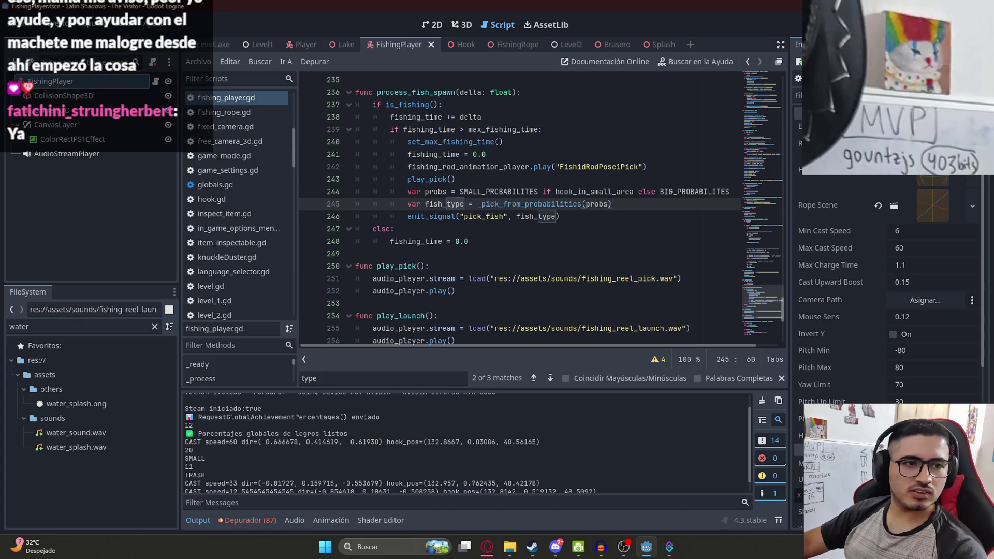
left_click(457, 253)
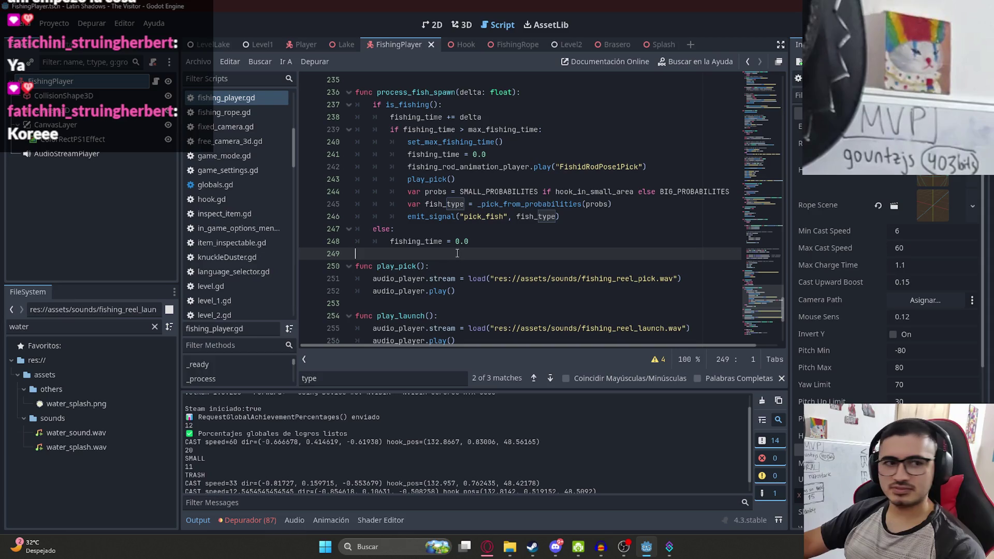
left_click(612, 205)
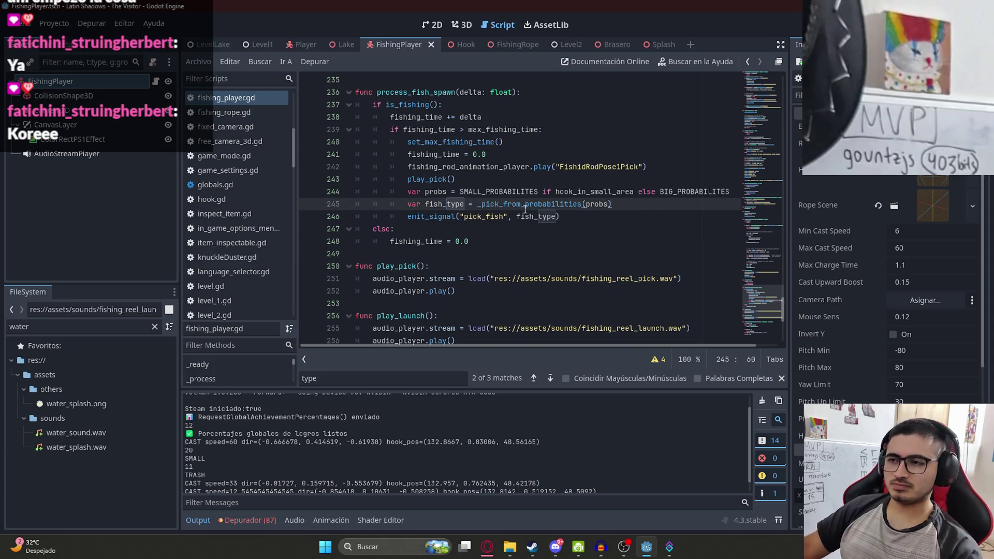
left_click(554, 228)
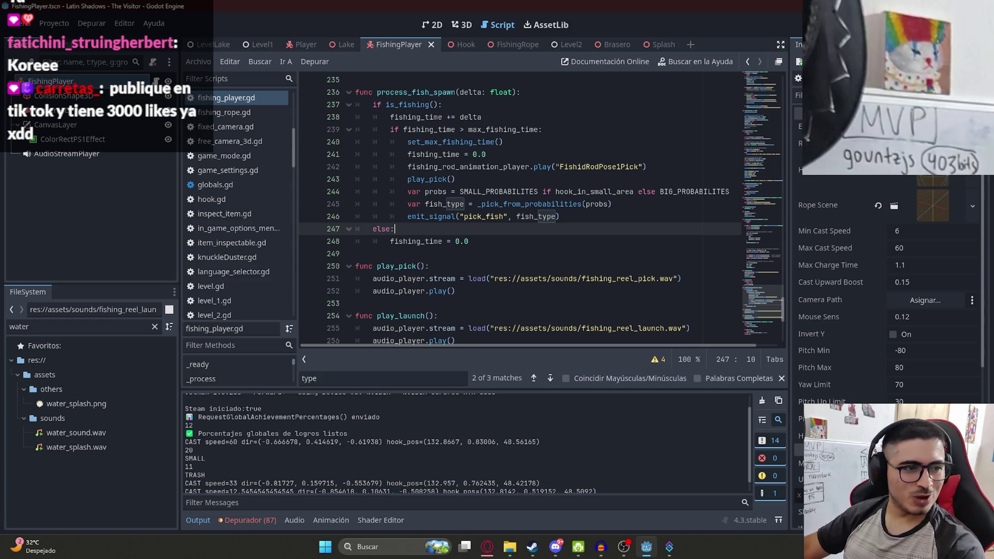
key("alt+Tab")
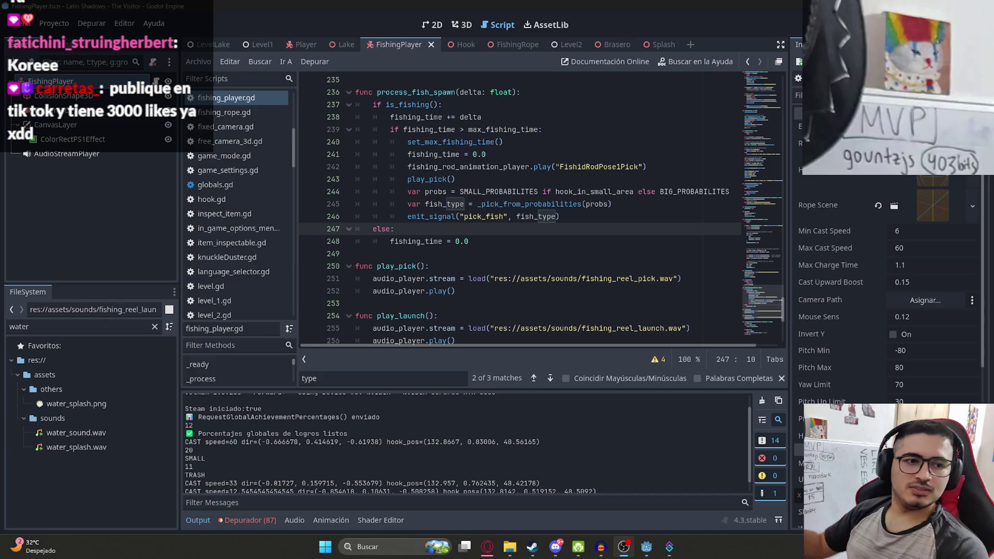
left_click(559, 204)
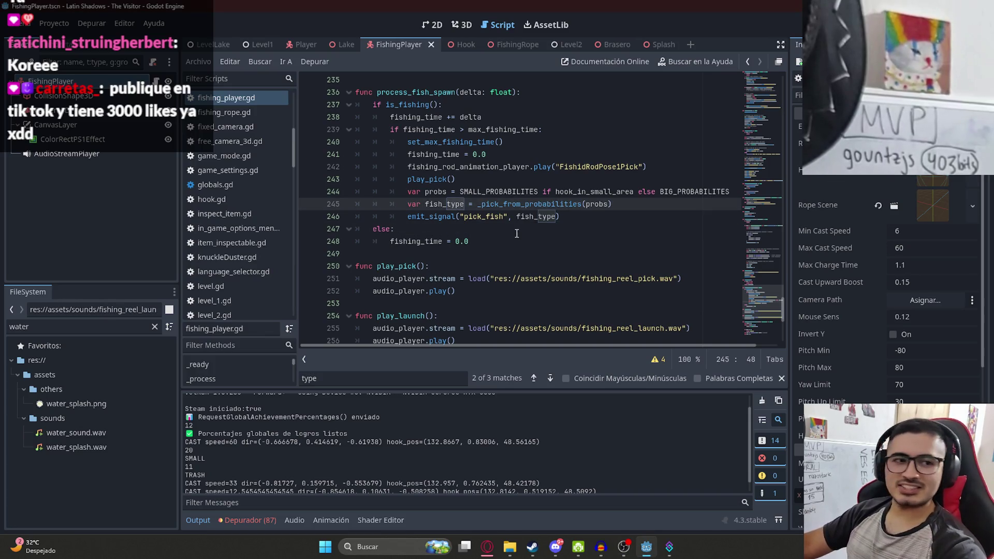
left_click(517, 234)
double_click(461, 204)
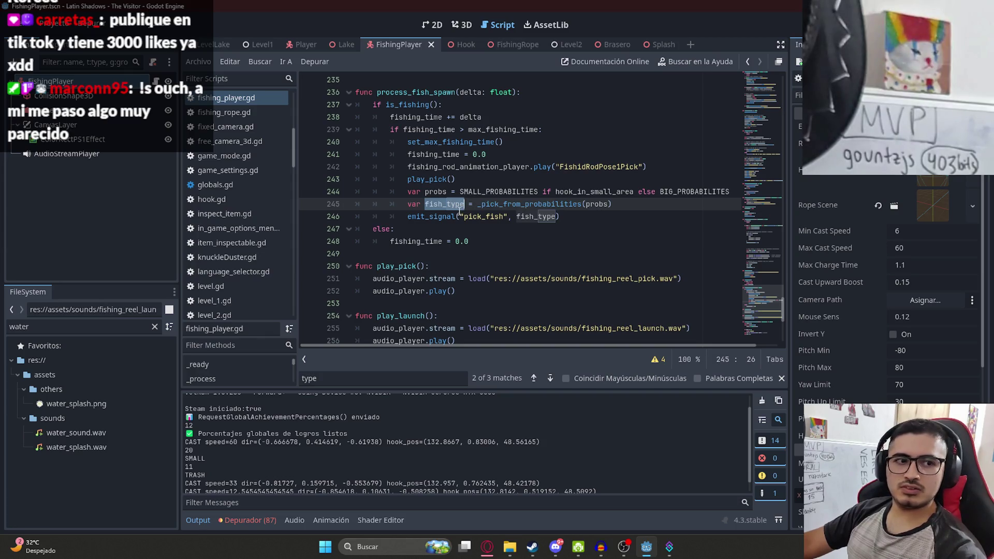
double_click(528, 204)
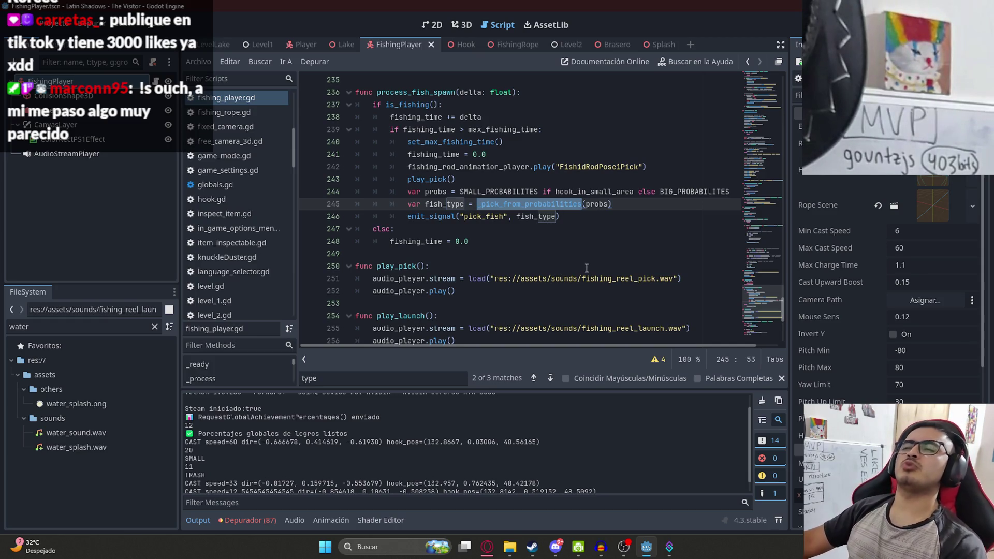
left_click(644, 192)
scroll(569, 218, "up", 1)
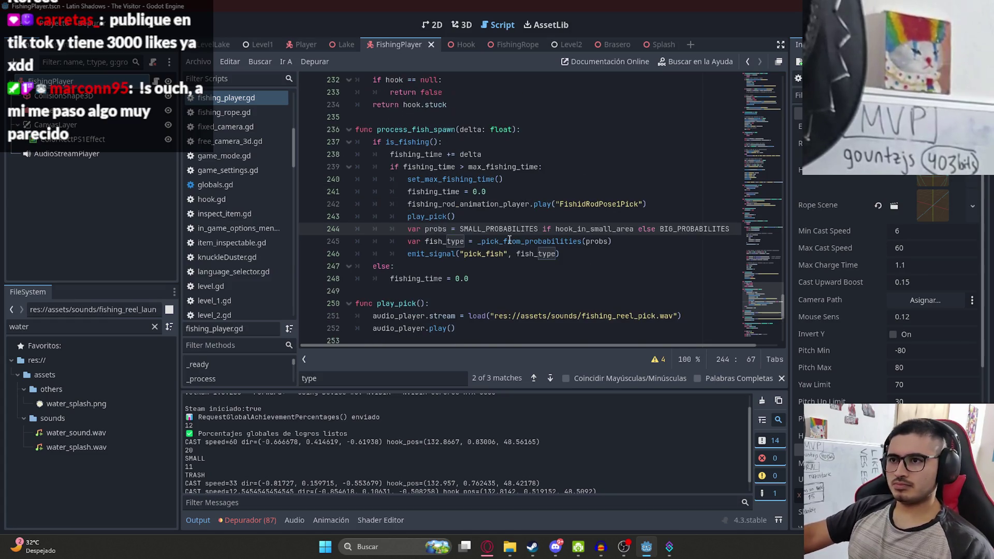
left_click(509, 241)
mouse_move(762, 298)
left_mouse_down()
mouse_move(745, 114)
mouse_move(741, 162)
left_mouse_up()
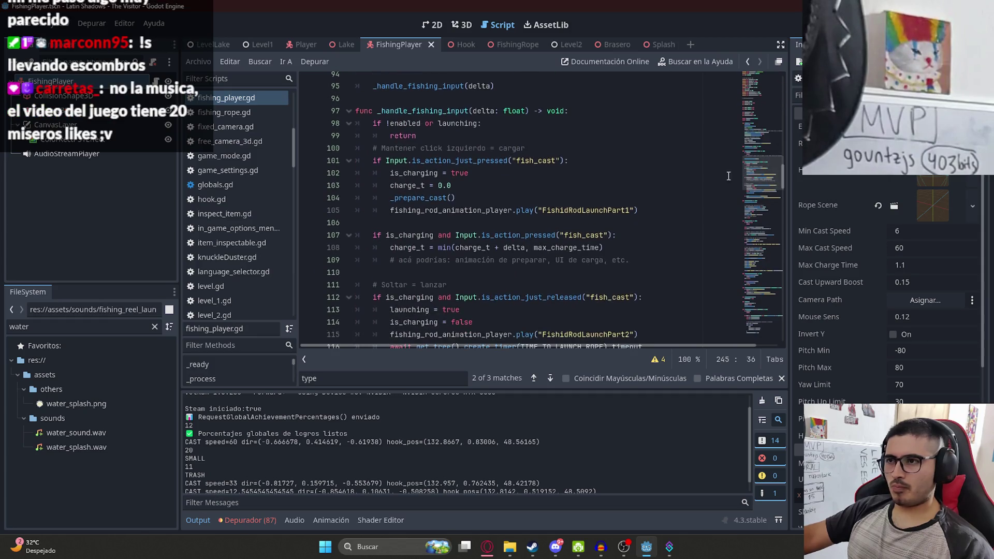
left_click(531, 243)
scroll(531, 242, "up", 3)
scroll(531, 243, "down", 6)
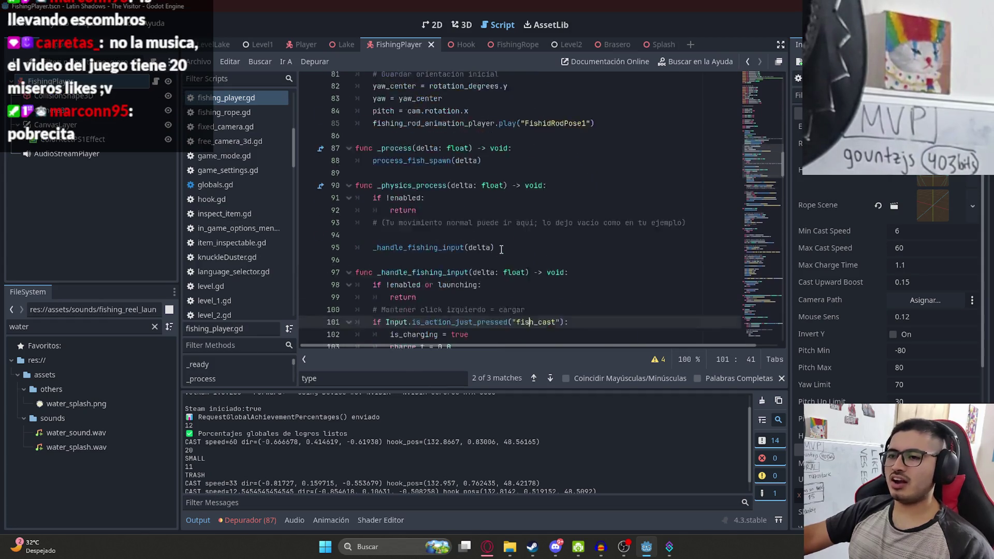
left_click(589, 191)
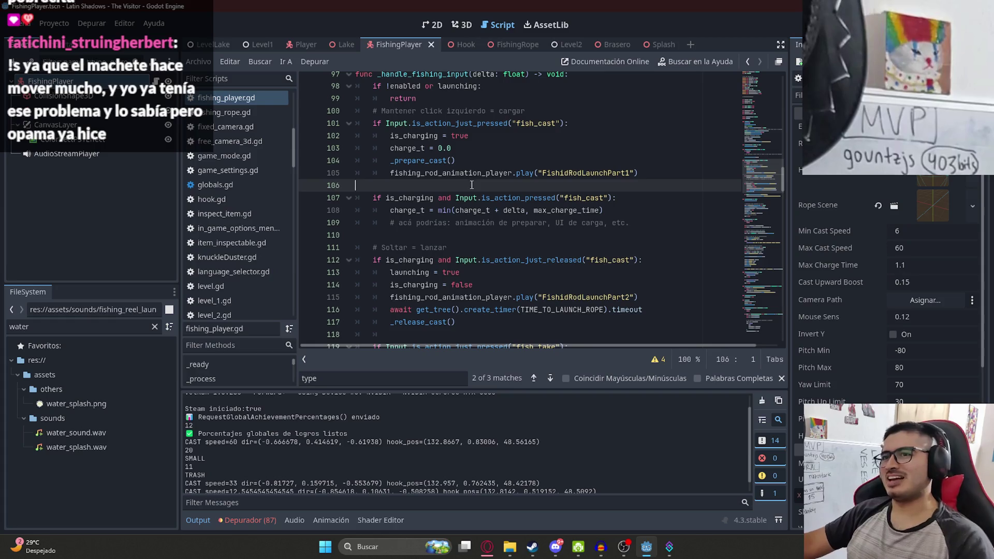
scroll(461, 189, "up", 1)
left_click(451, 186)
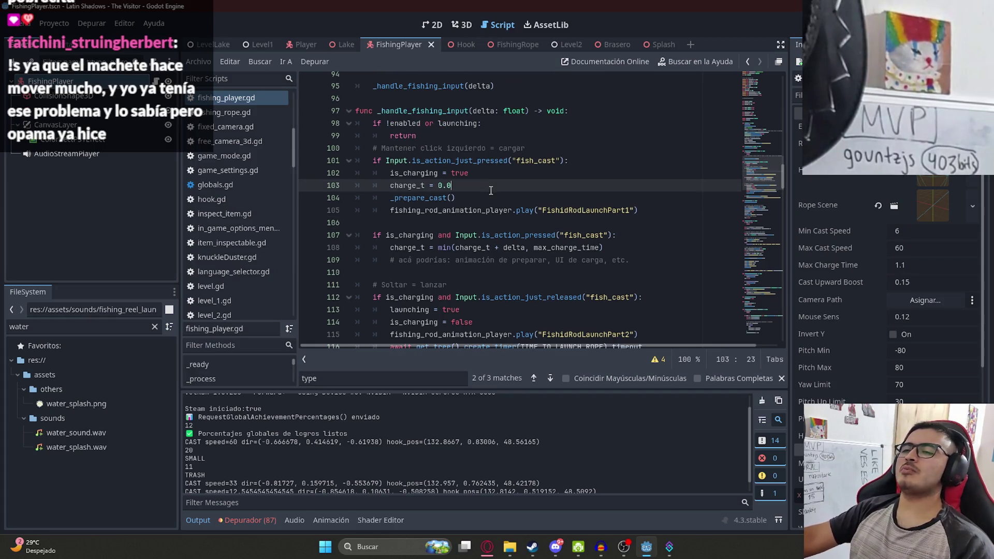
left_click(470, 223)
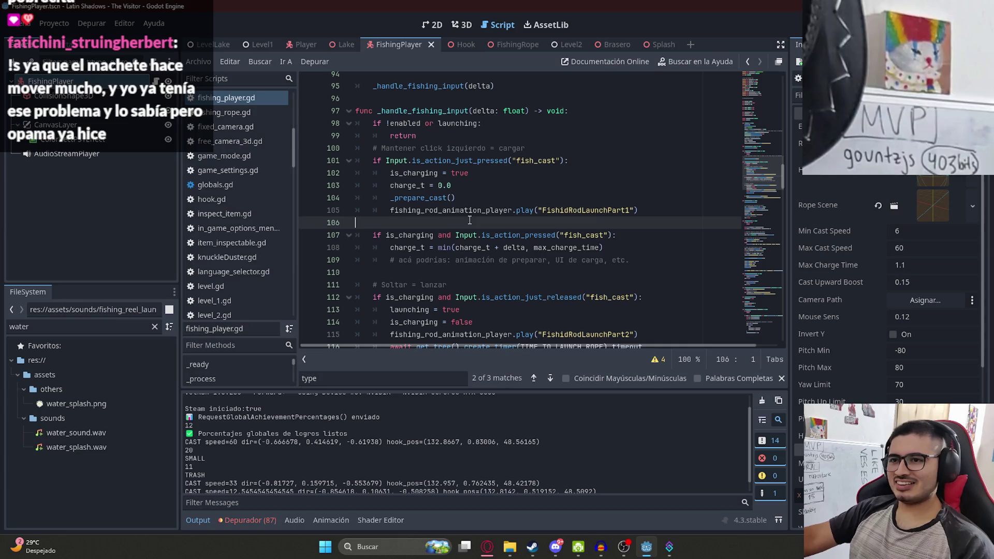
scroll(521, 212, "down", 3)
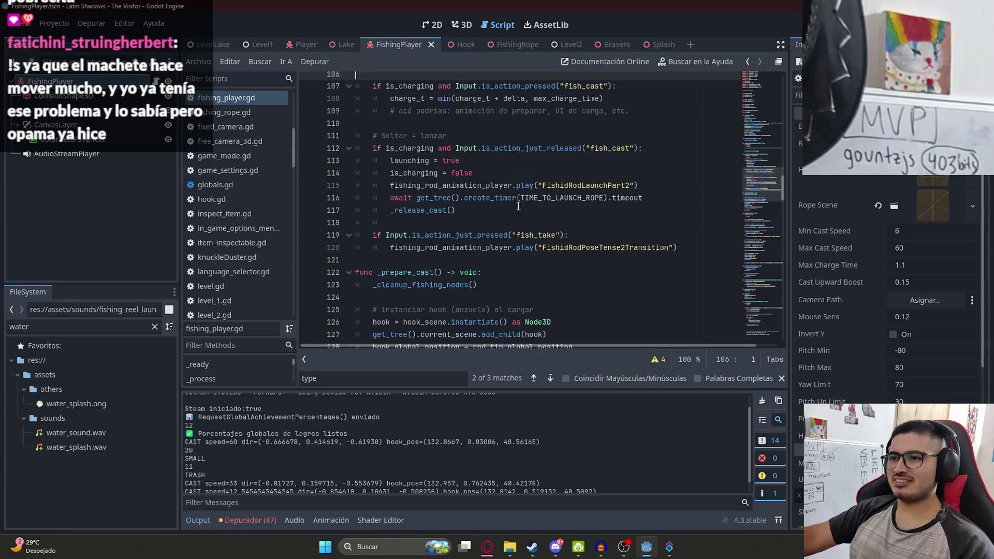
left_click(524, 239)
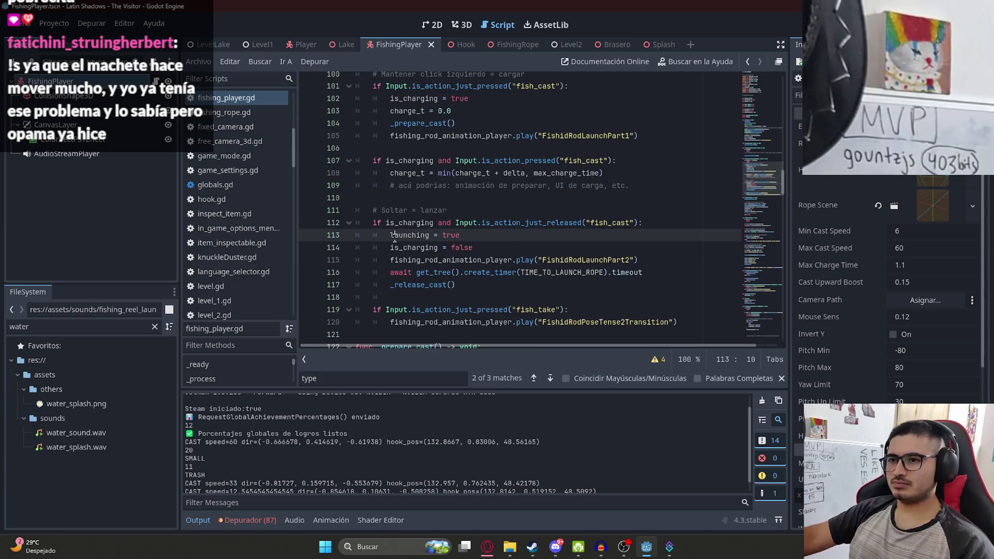
scroll(499, 164, "up", 2)
left_click(661, 173)
left_click(617, 210)
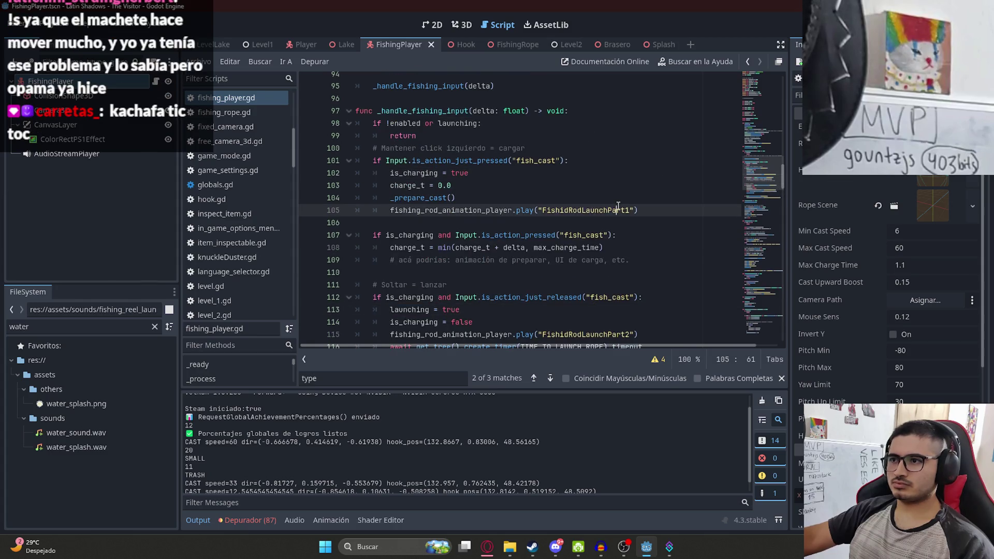
double_click(618, 210)
scroll(605, 233, "down", 2)
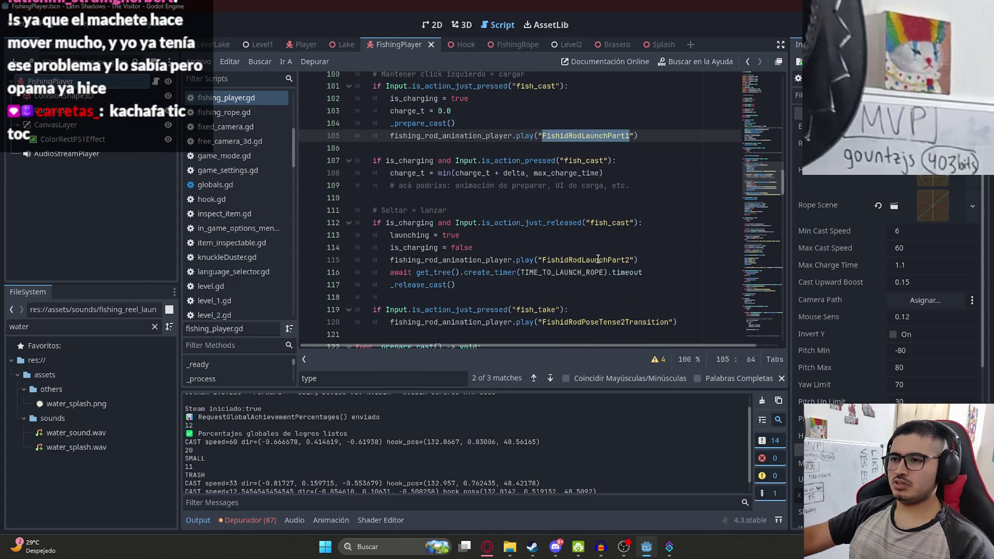
scroll(553, 304, "down", 2)
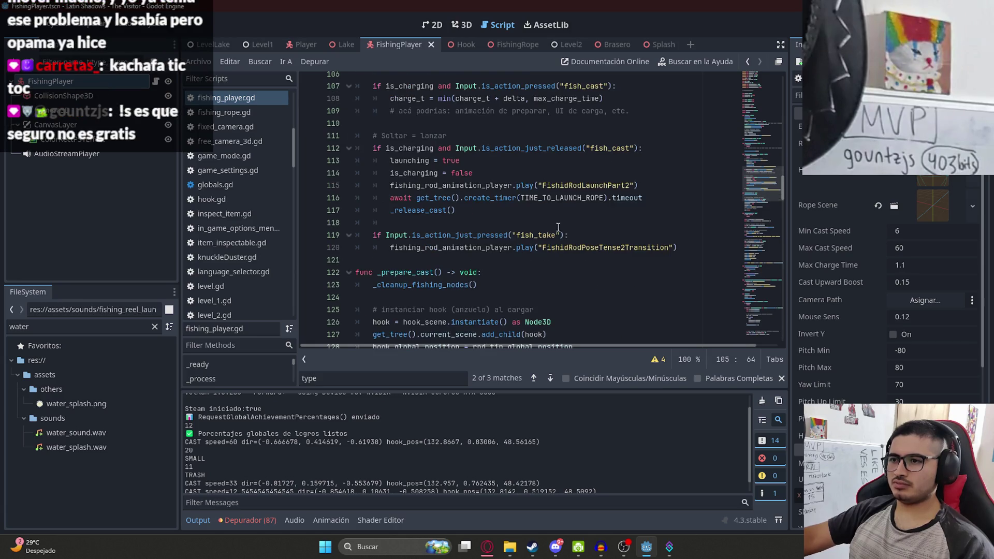
double_click(528, 235)
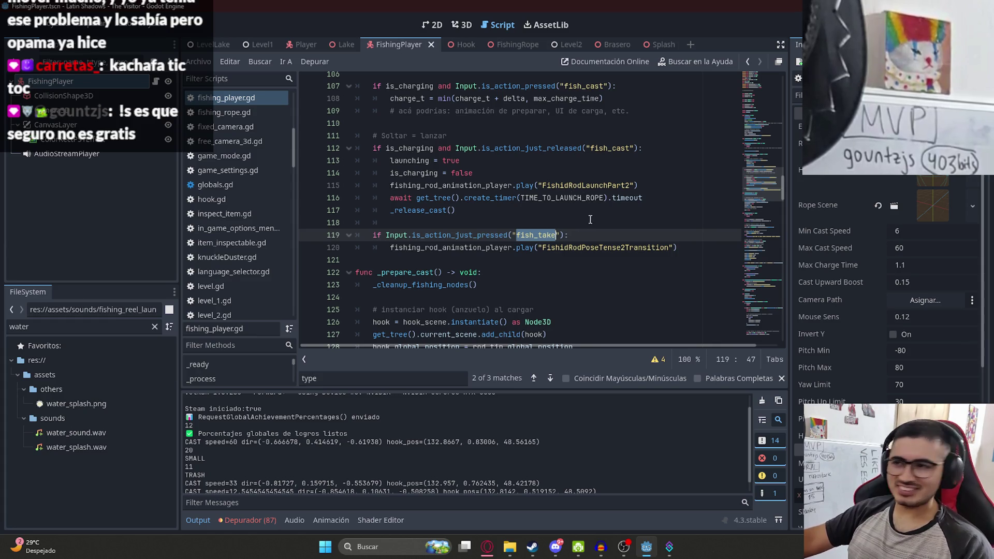
key("Down")
key("ctrl+d")
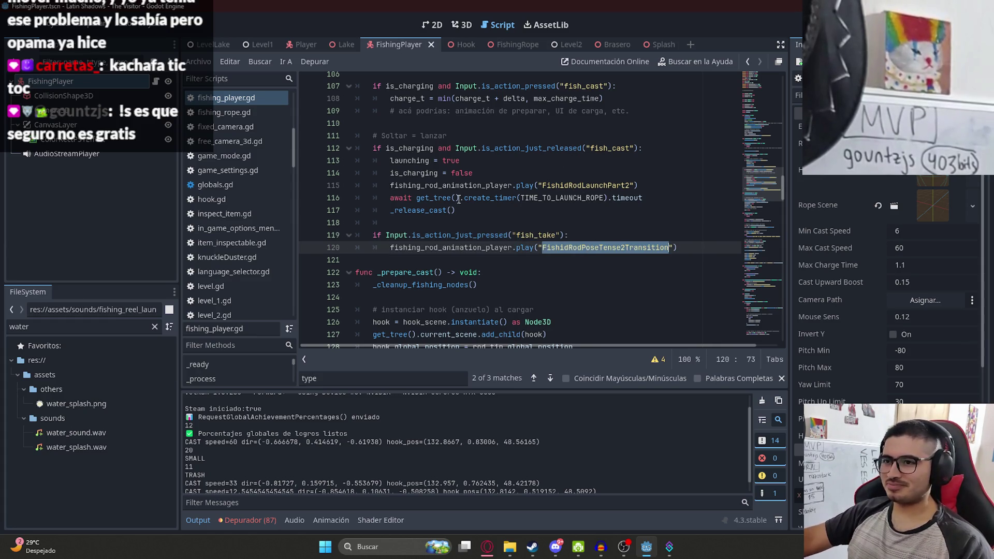
double_click(548, 235)
left_click(601, 228)
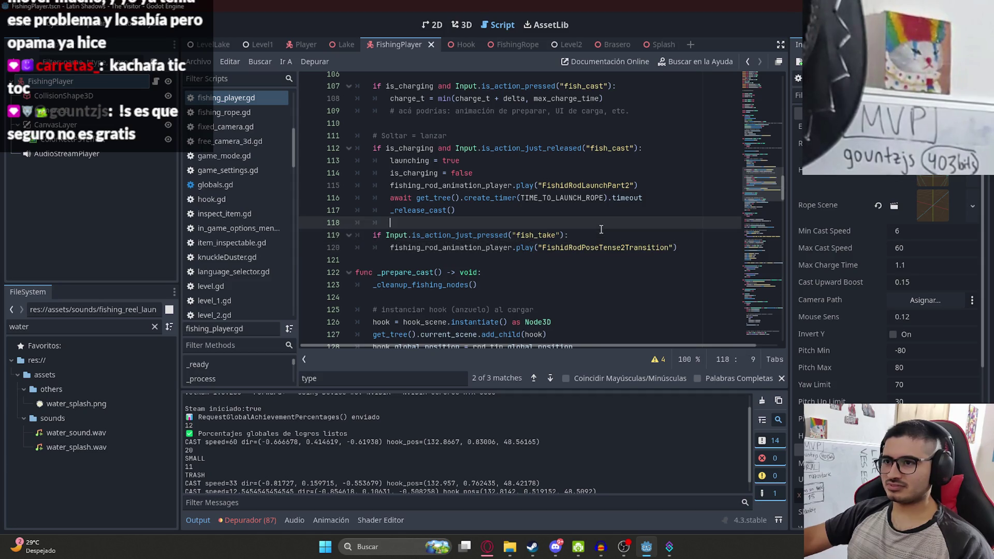
left_click(564, 235)
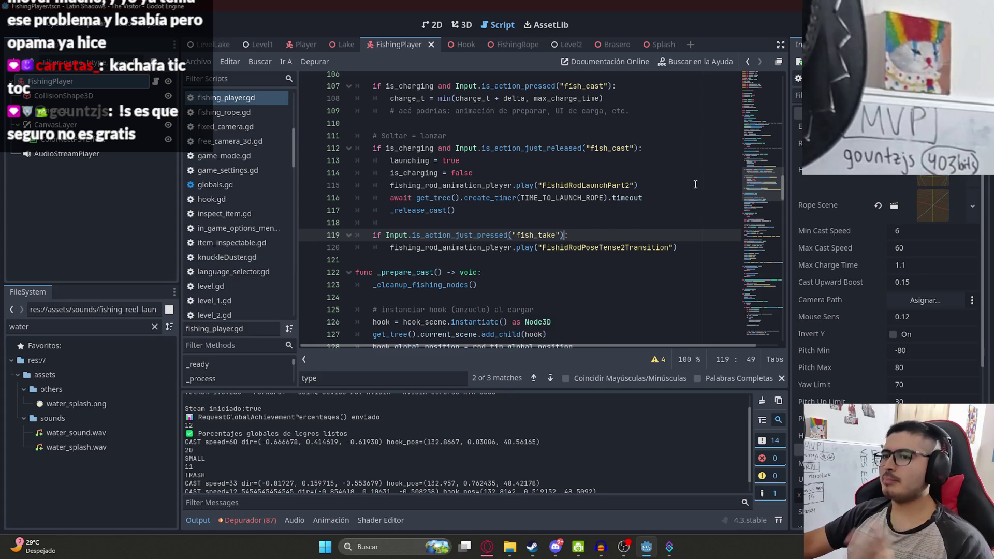
mouse_move(764, 184)
left_mouse_down()
mouse_move(766, 331)
mouse_move(765, 78)
left_mouse_up()
scroll(448, 185, "down", 15)
scroll(450, 184, "down", 6)
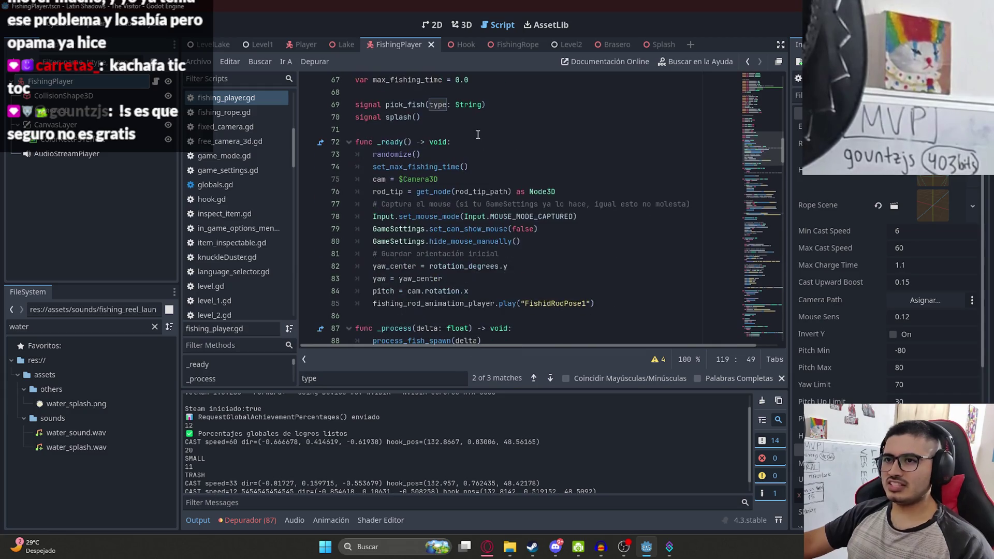
Add a 'const MAX_TIME_TO_PICK_FISH 0.5' line below TIME_TO_LAUNCH_ROPE and save
scroll(477, 171, "up", 2)
left_click(485, 158)
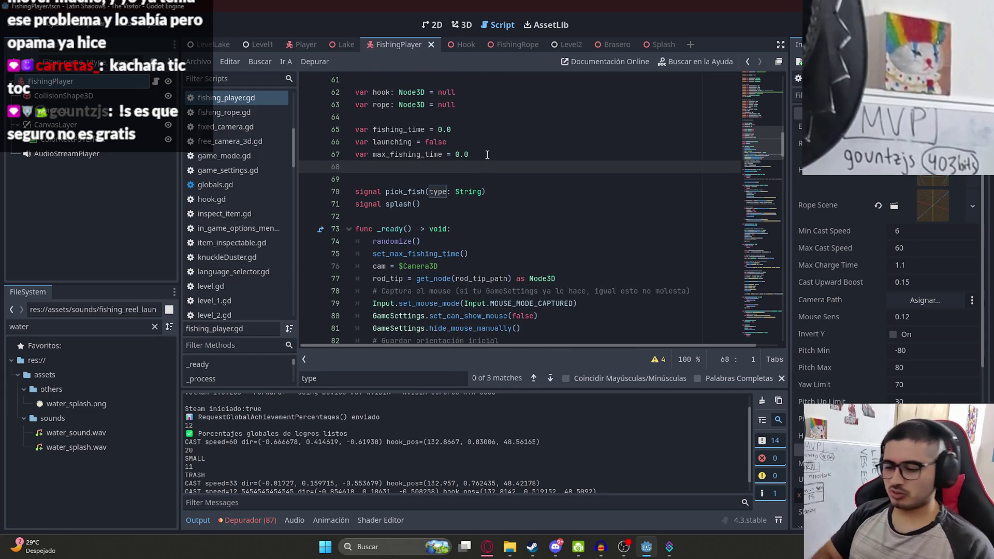
scroll(508, 182, "up", 20)
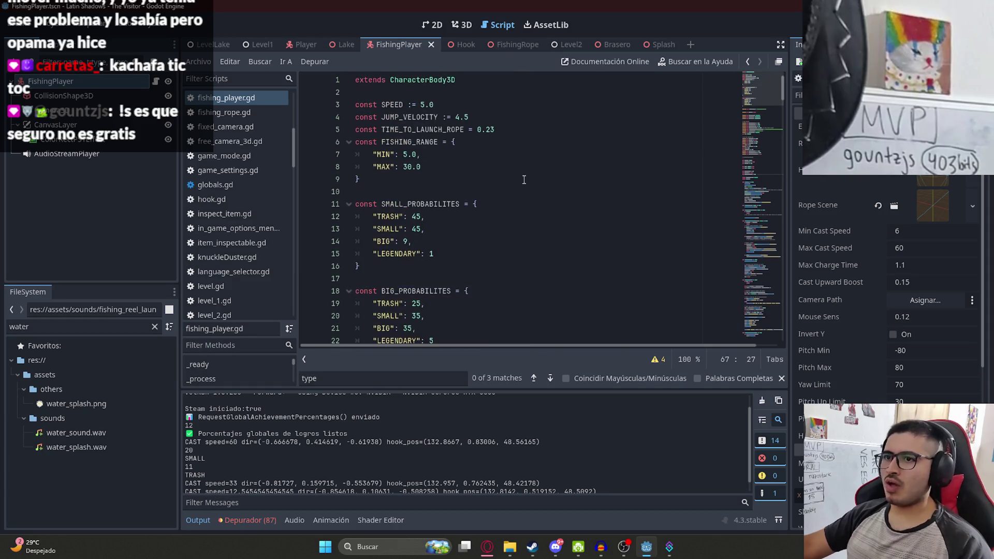
left_click(506, 134)
key("Return")
type("co")
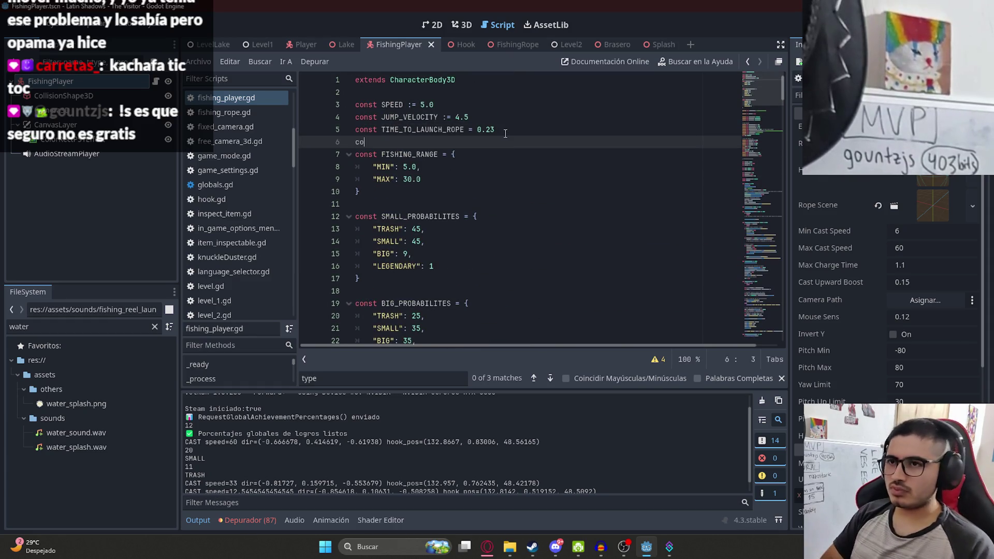
type("nst MAX_TIME_")
type("TO_PICK_F")
type("IX =")
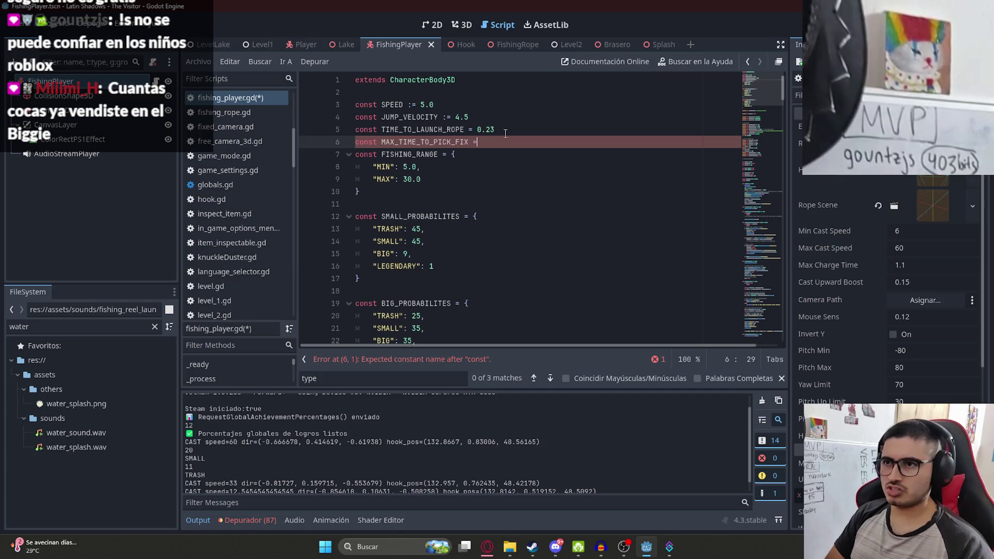
key("BackSpace")
key("BackSpace")
key("BackSpace")
type("SH 0.5")
key("ctrl+s")
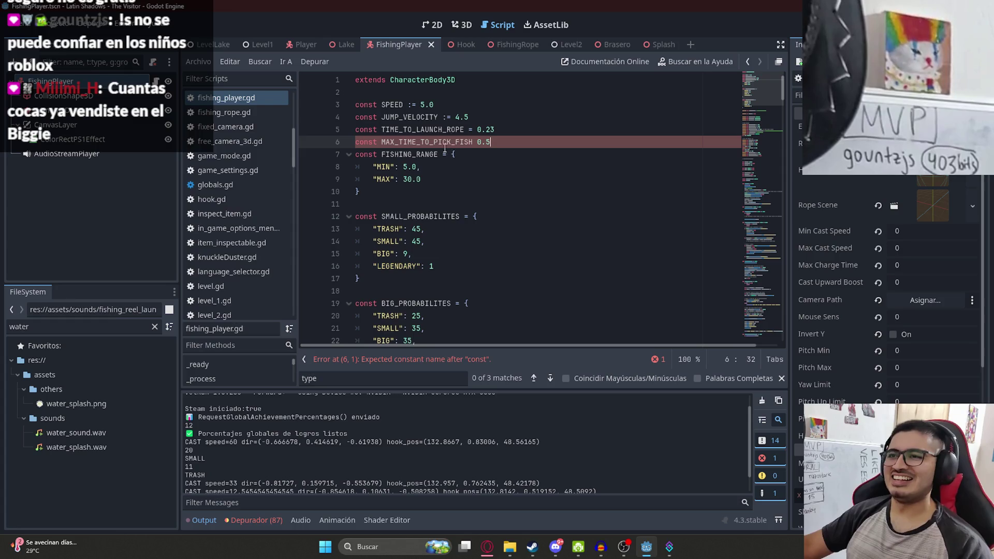
Insert the missing '=' so MAX_TIME_TO_PICK_FISH is assigned 0.5
double_click(446, 142)
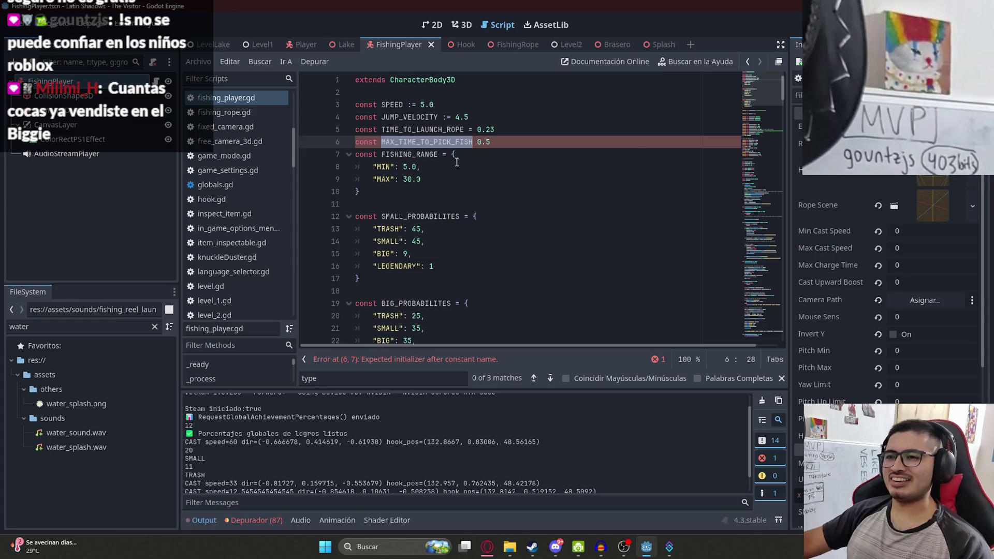
left_click(475, 142)
type("=")
key("Escape")
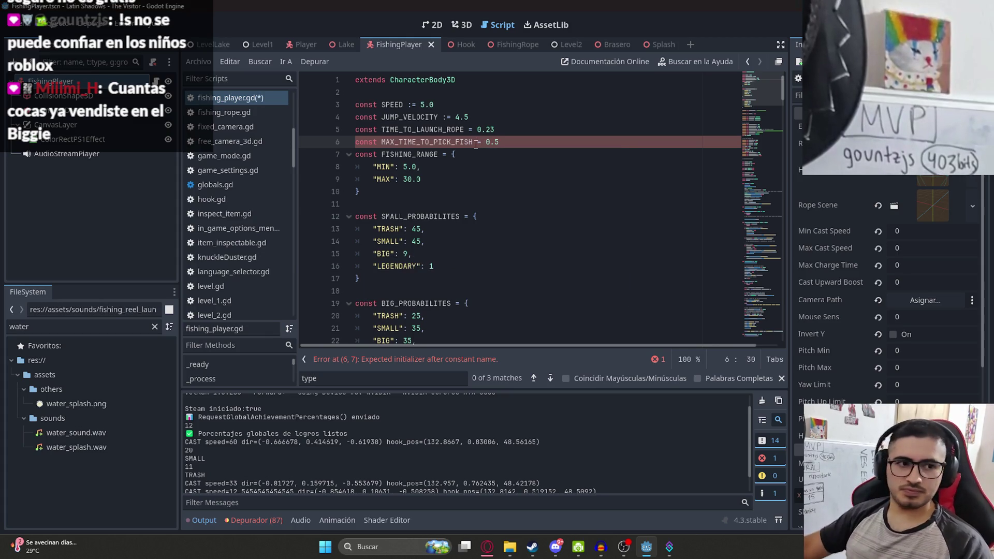
double_click(455, 143)
key("ctrl+c")
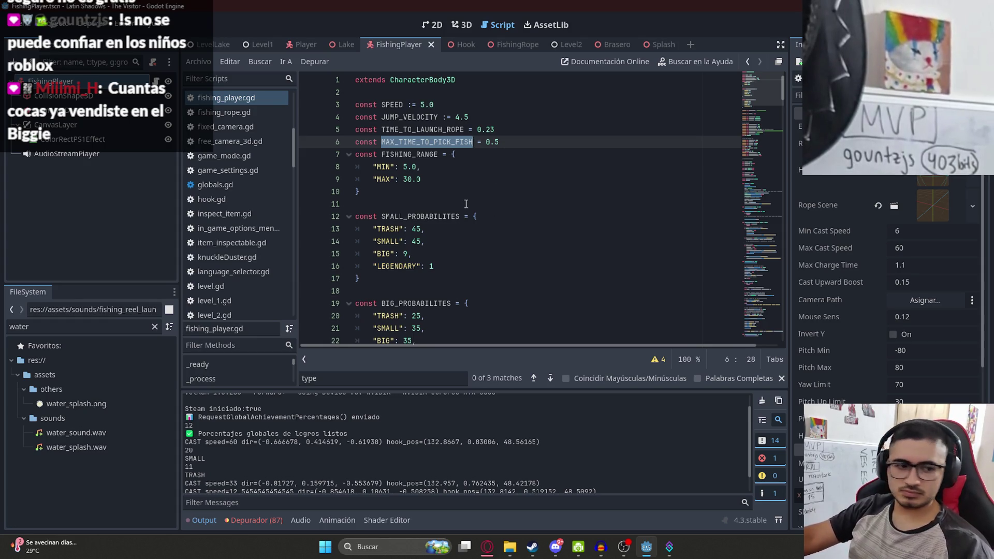
left_click(474, 188)
Search the script for fish_take, then for the MAX_TIME_TO_PICK_FISH constant
key("ctrl+z")
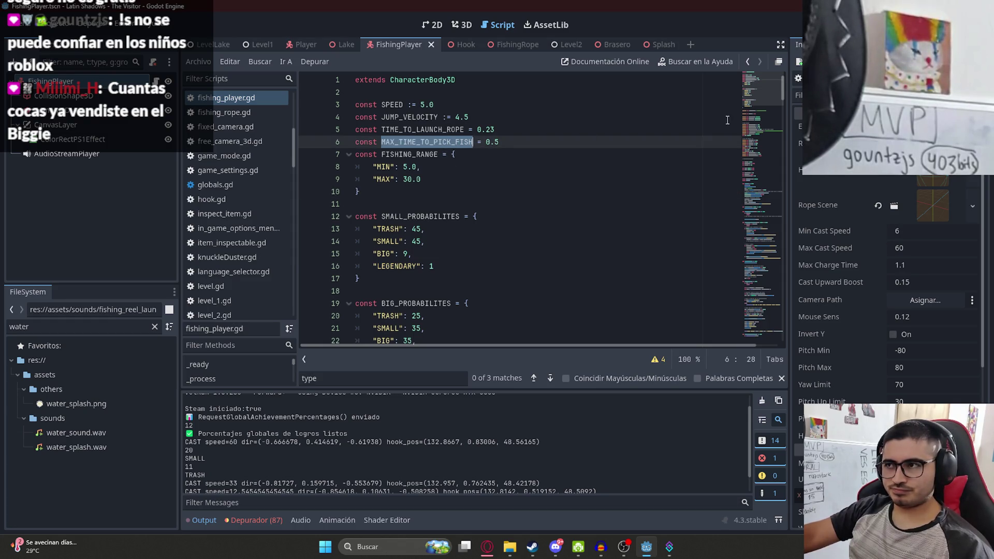
left_click_drag(761, 86, 779, 288)
left_click(571, 263)
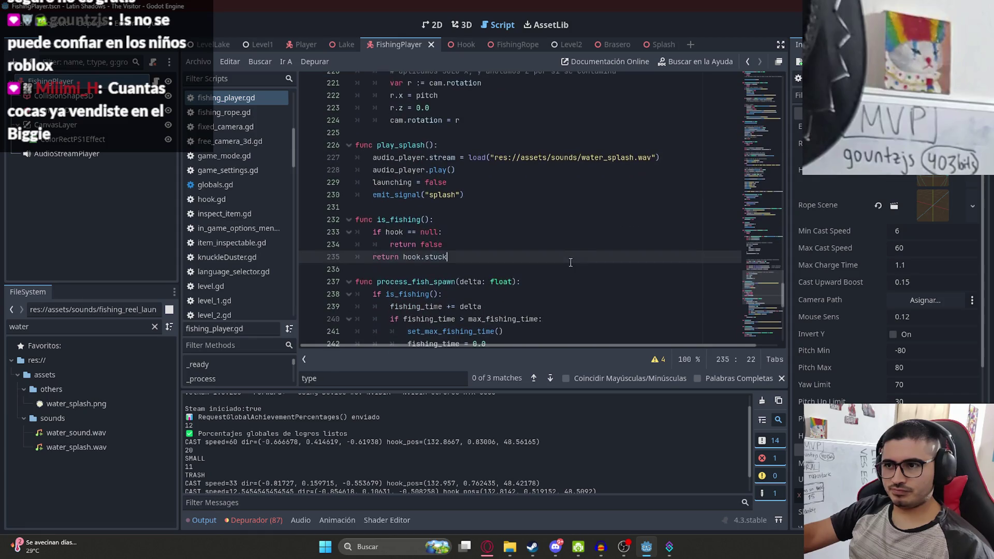
key("ctrl+f")
type("fish_")
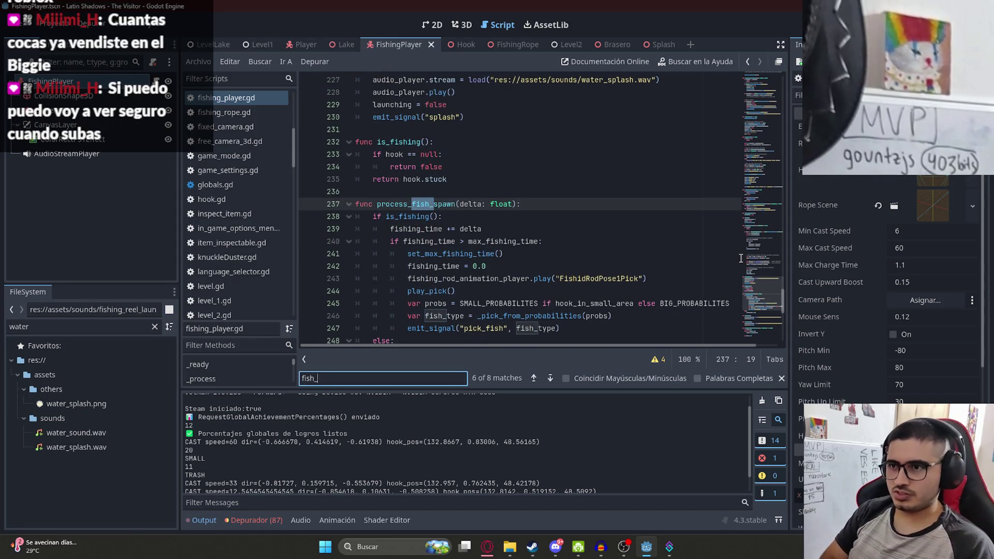
type("take")
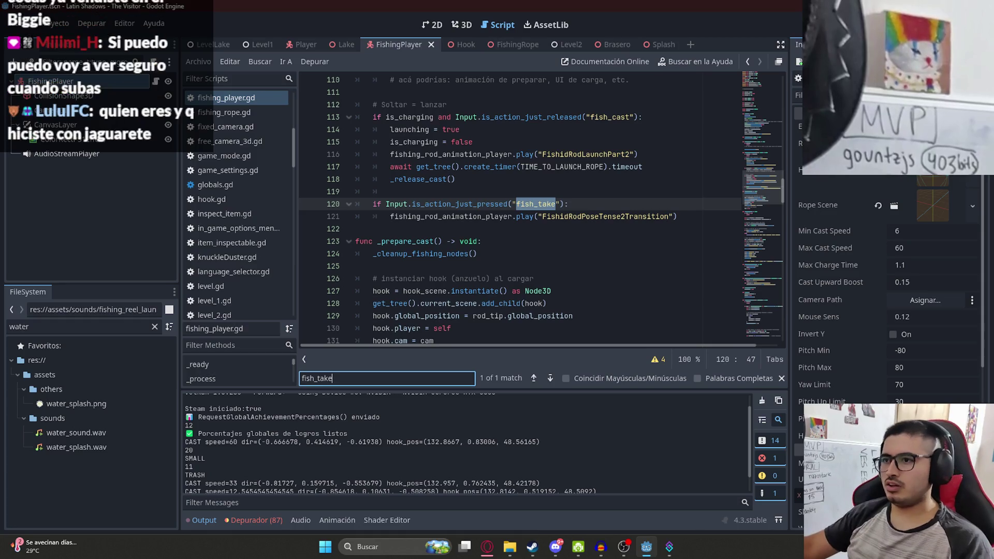
key("ctrl+a")
key("ctrl+v")
scroll(508, 228, "down", 8)
scroll(508, 229, "down", 11)
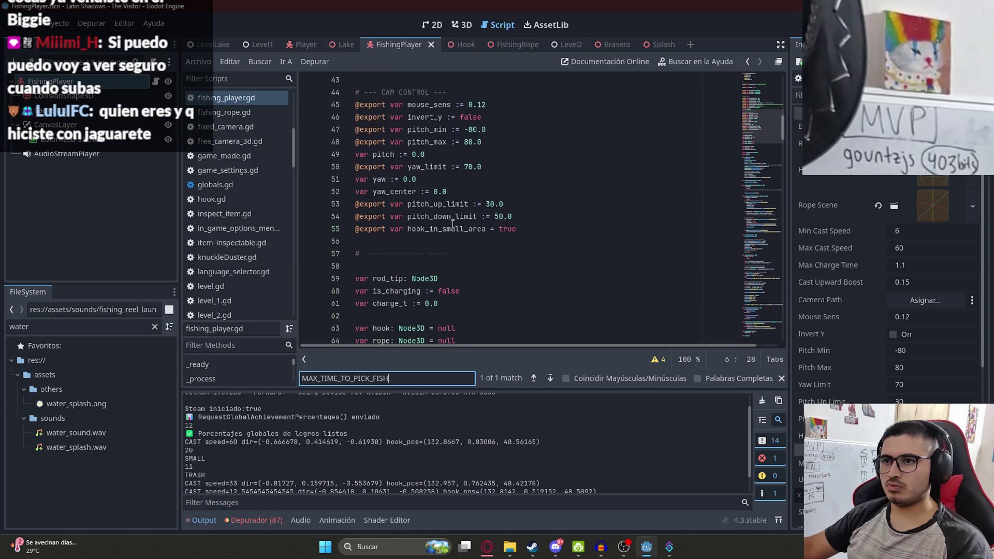
Add 'var time_to_pick_fish = 0.0' among the state variables below max_fishing_time
left_click(498, 129)
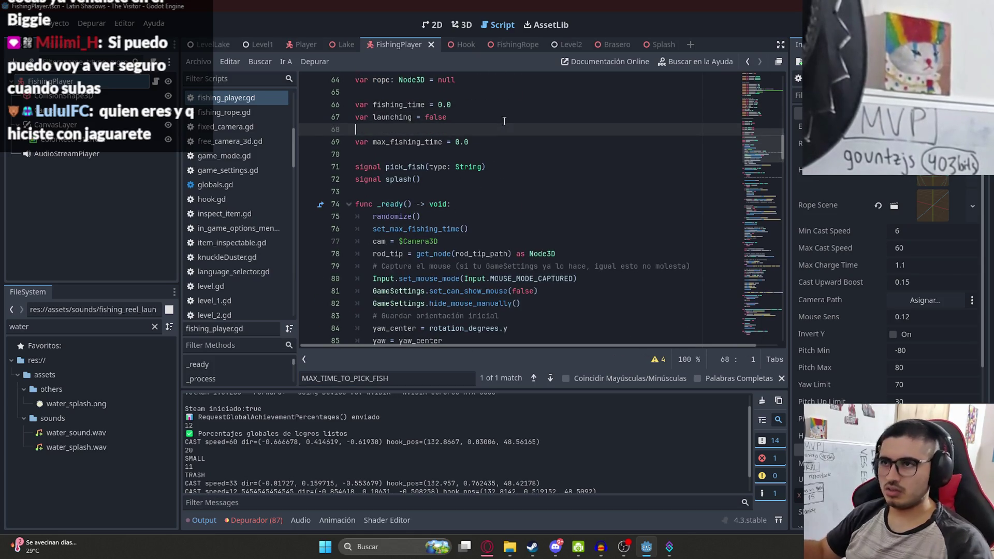
key("Return")
type("var")
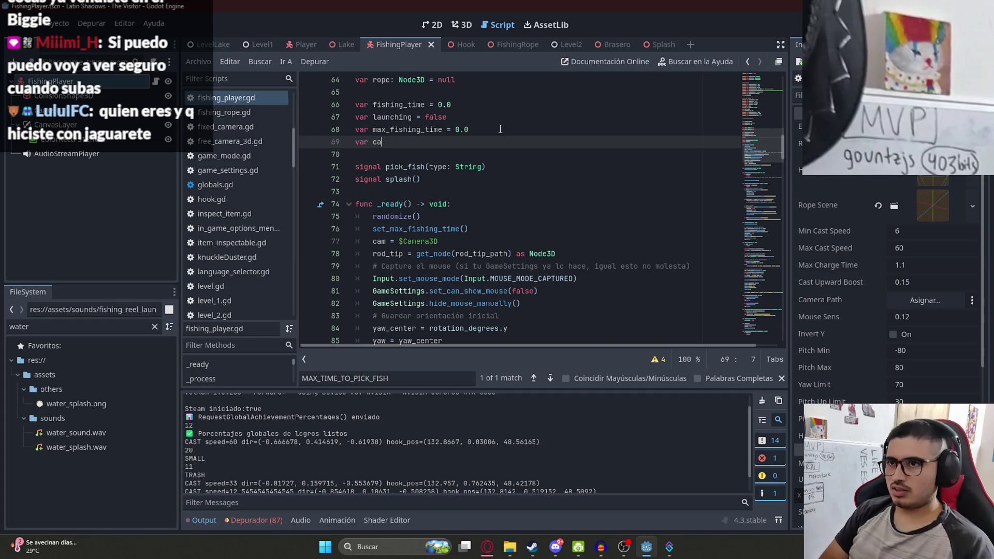
key("ctrl+v")
key("ctrl+BackSpace")
type("time_")
key("BackSpace")
type("to_pi")
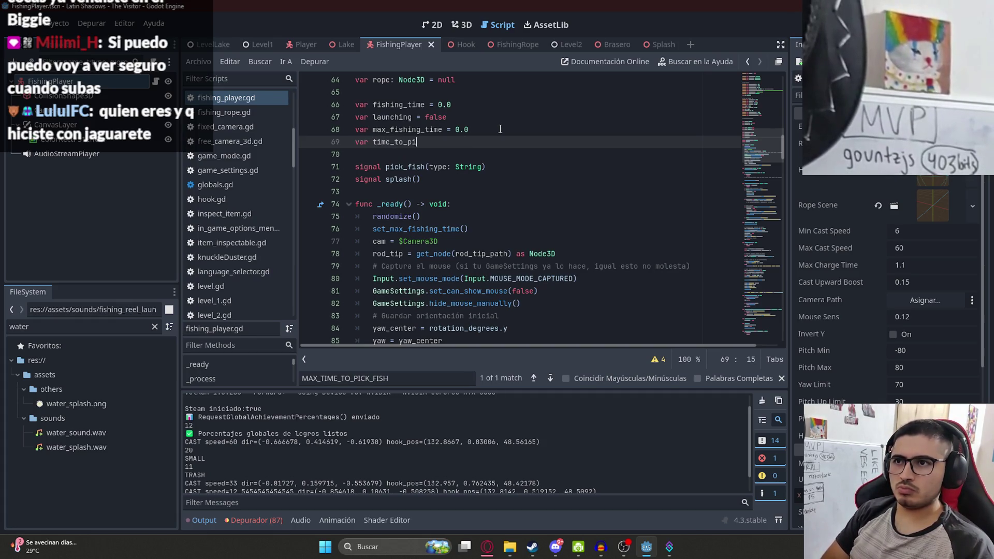
type("ck_fish = 0.0")
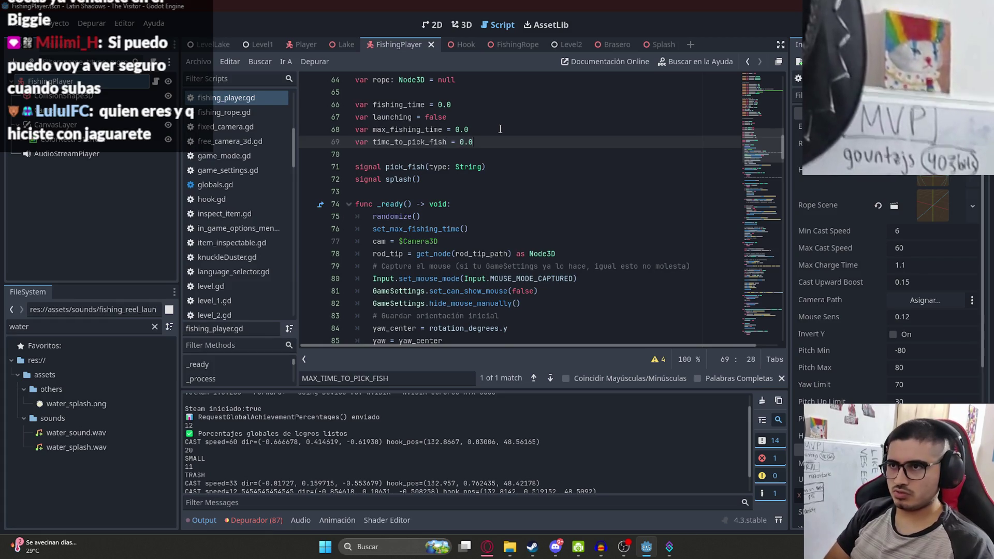
Discard the unfinished extra variable line and save fishing_player.gd
key("Return")
type("va")
key("ctrl+v")
key("ctrl+BackSpace")
type("i")
key("BackSpace")
key("BackSpace")
key("BackSpace")
key("ctrl+s")
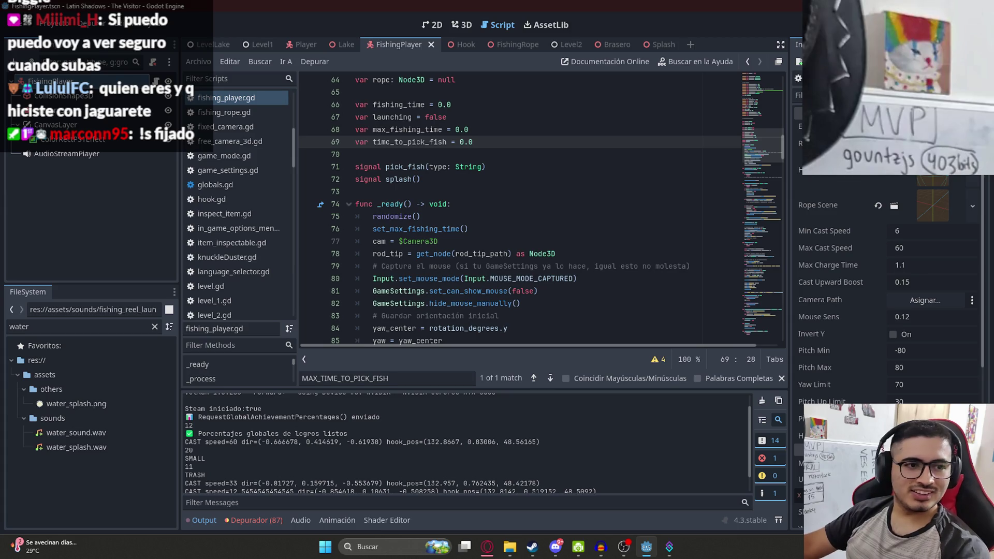
Switch away and back to Godot, then select the time_to_pick_fish variable name
key("alt+Tab")
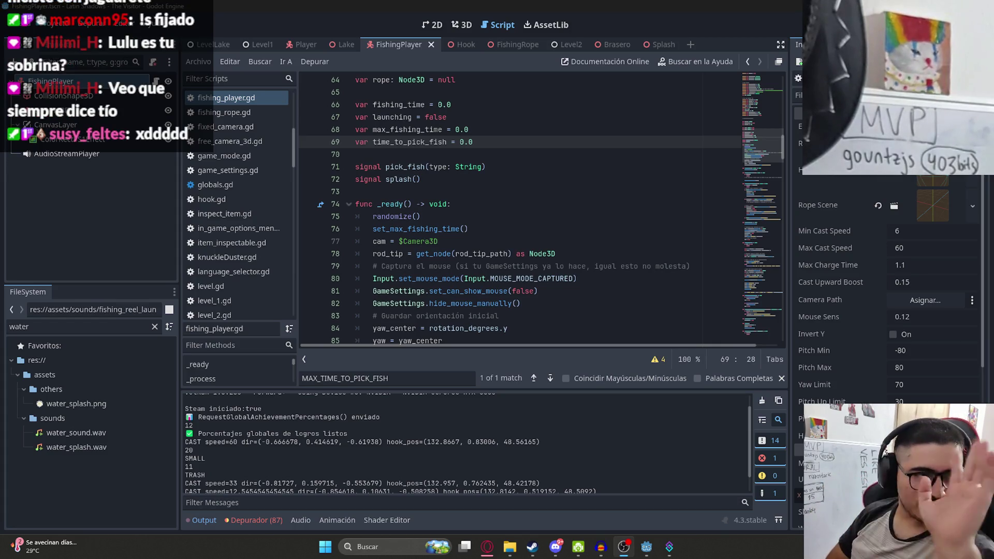
left_click(532, 138)
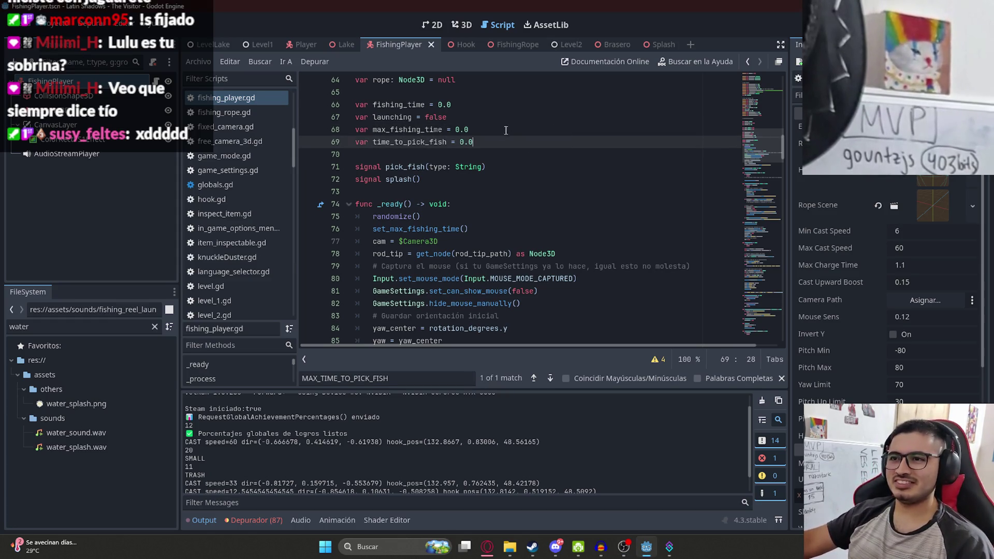
double_click(406, 142)
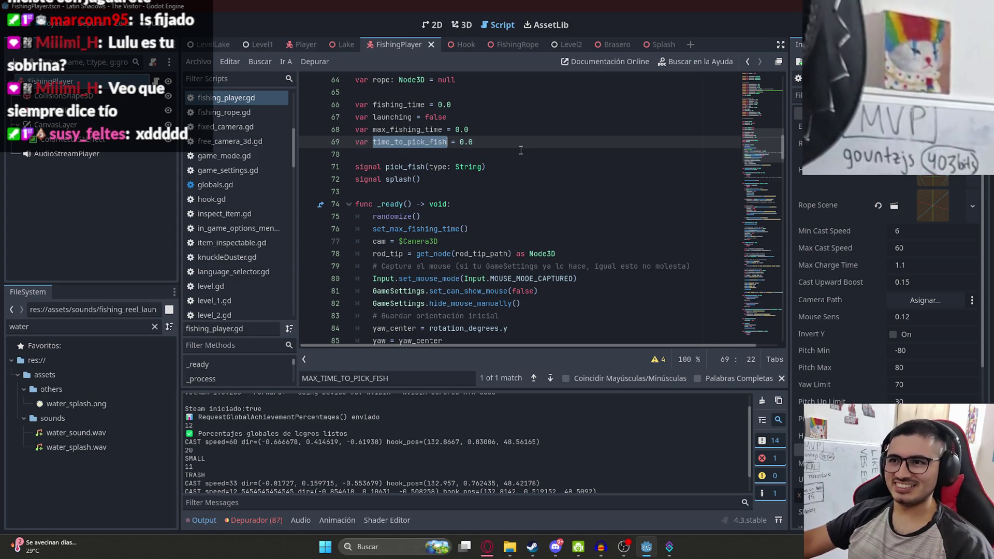
scroll(534, 181, "down", 6)
Scroll through the variable list to review the new time_to_pick_fish declaration
scroll(532, 201, "down", 3)
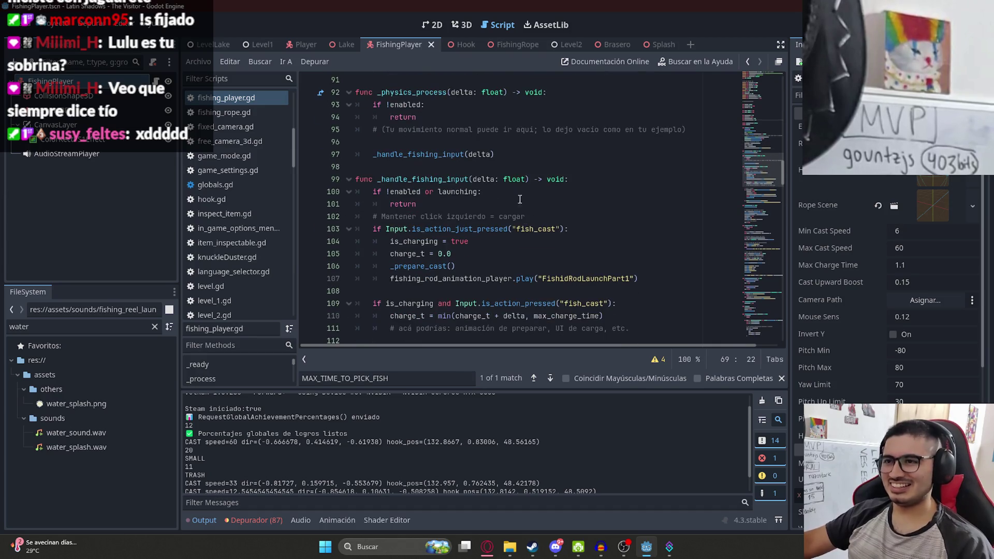
scroll(526, 223, "up", 13)
scroll(466, 223, "down", 2)
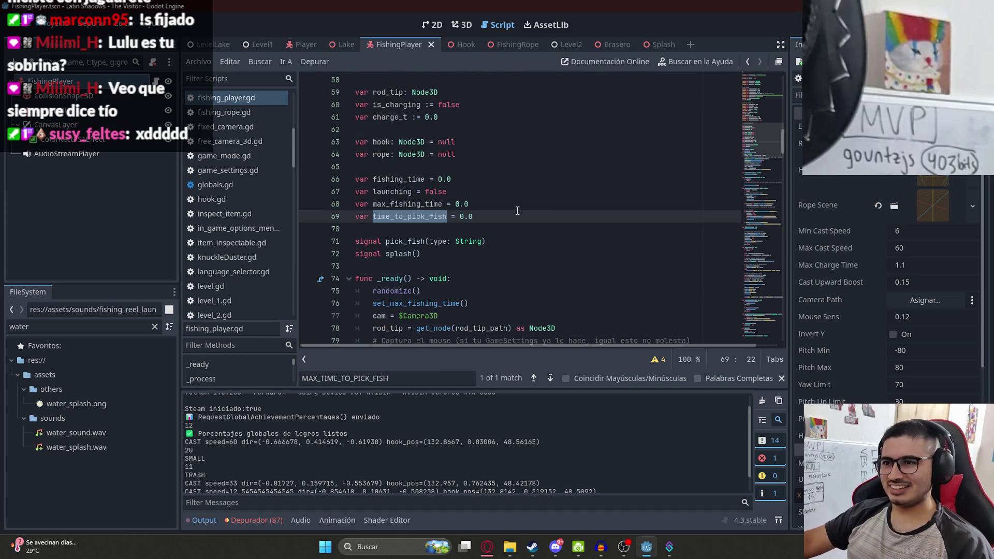
left_click(409, 226)
double_click(421, 217)
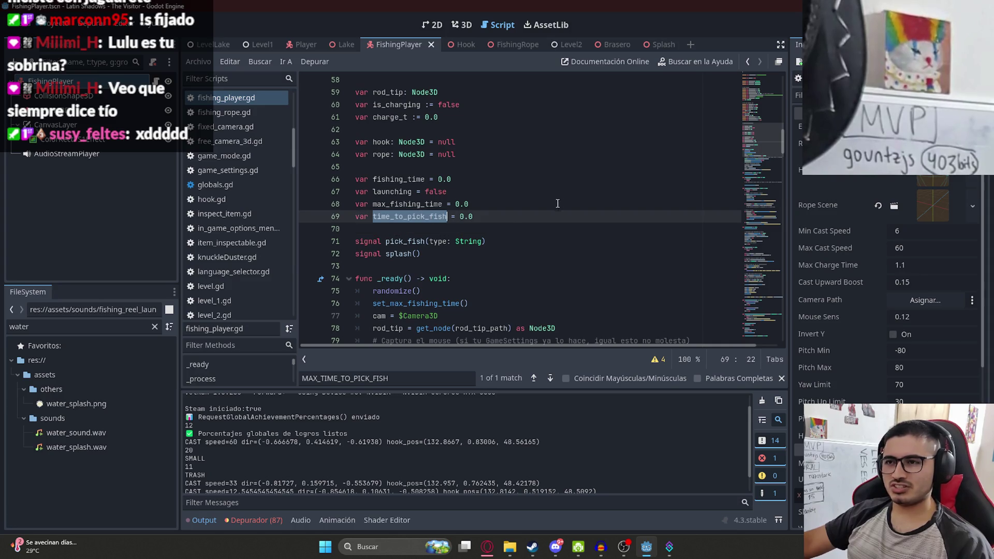
left_click(522, 221)
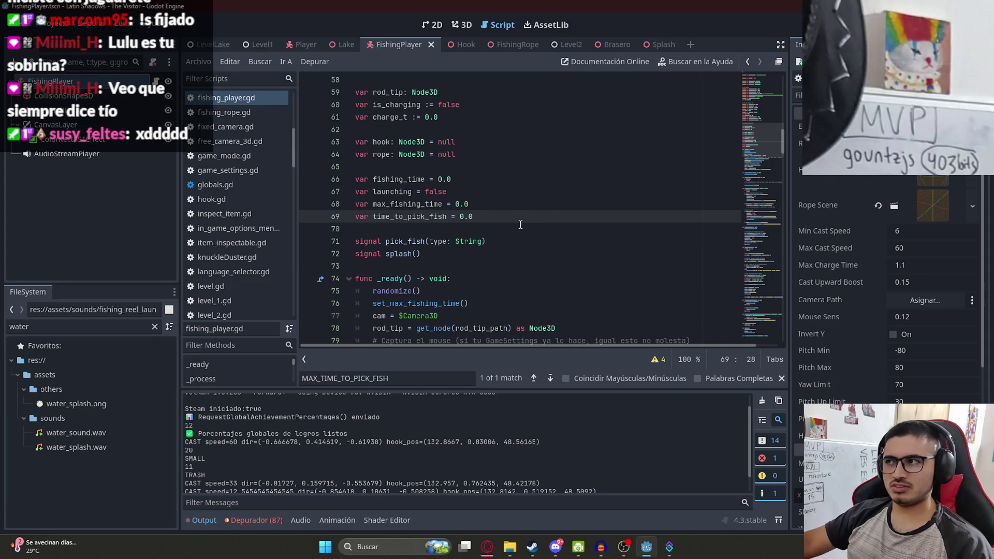
scroll(423, 239, "up", 6)
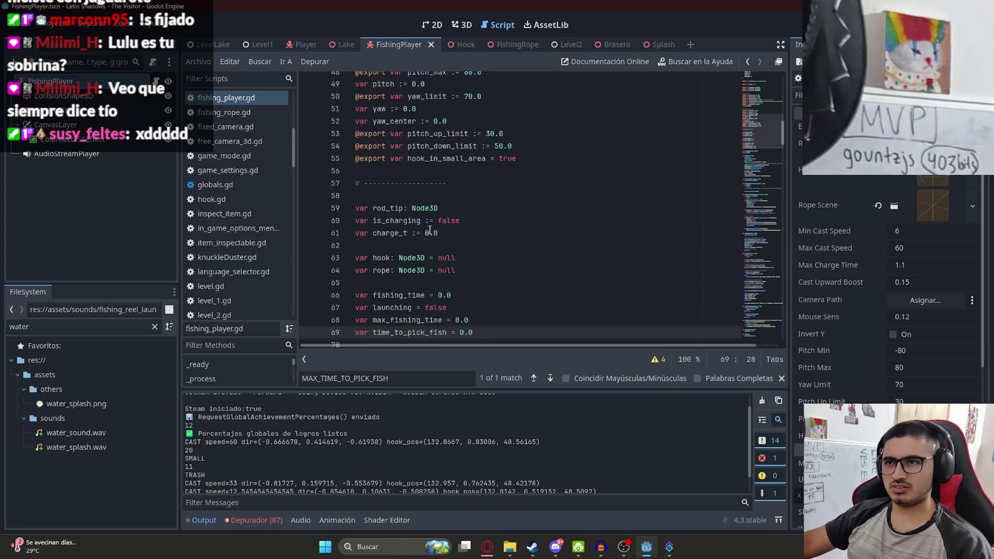
scroll(435, 227, "down", 7)
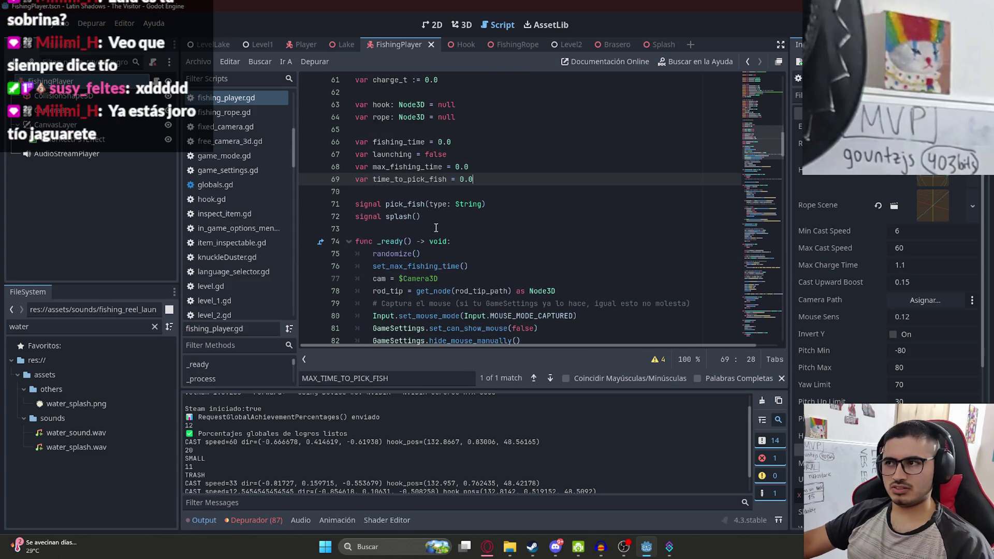
scroll(437, 227, "down", 16)
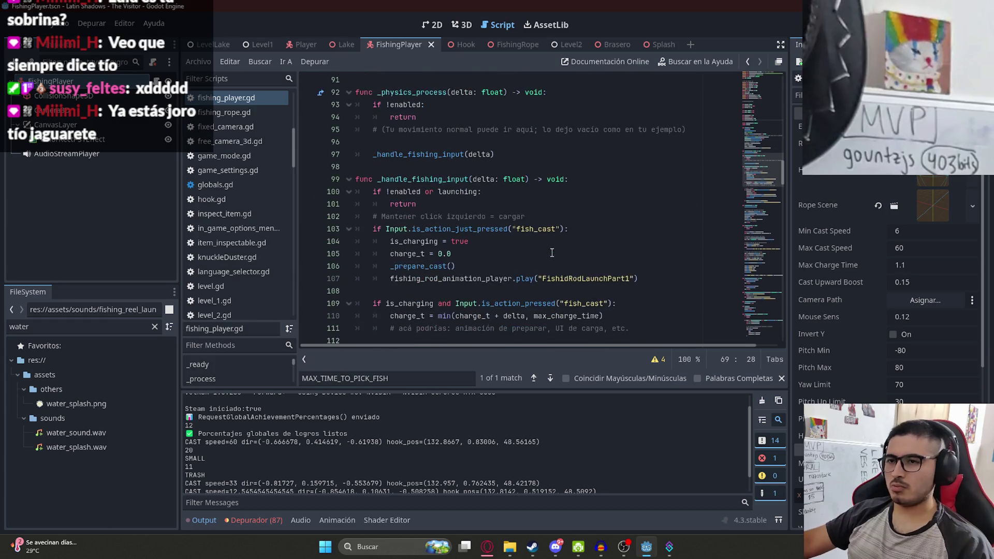
scroll(586, 257, "down", 6)
Search for 'delta' and place the caret after process_fish_spawn(delta) in _process
key("ctrl+f")
type("delta")
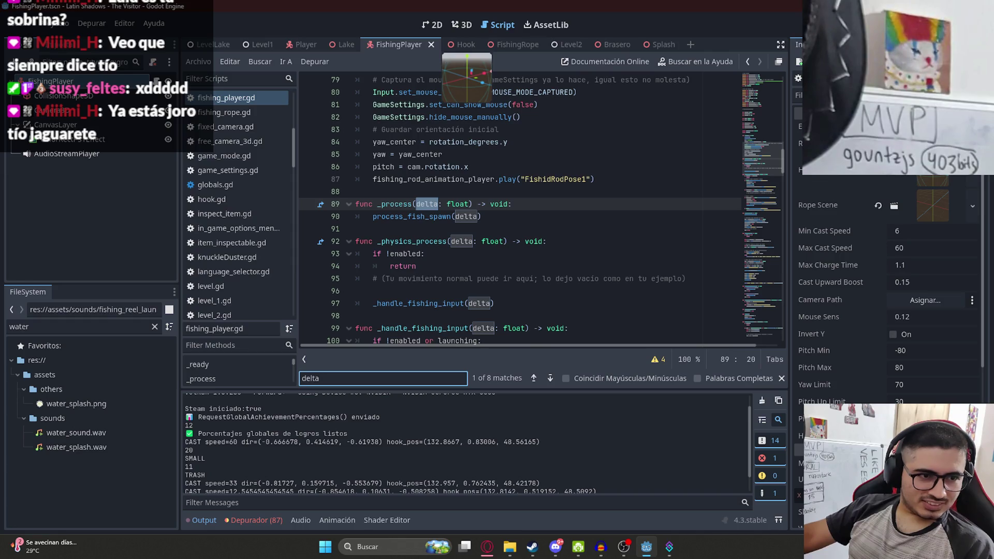
key("alt+Tab")
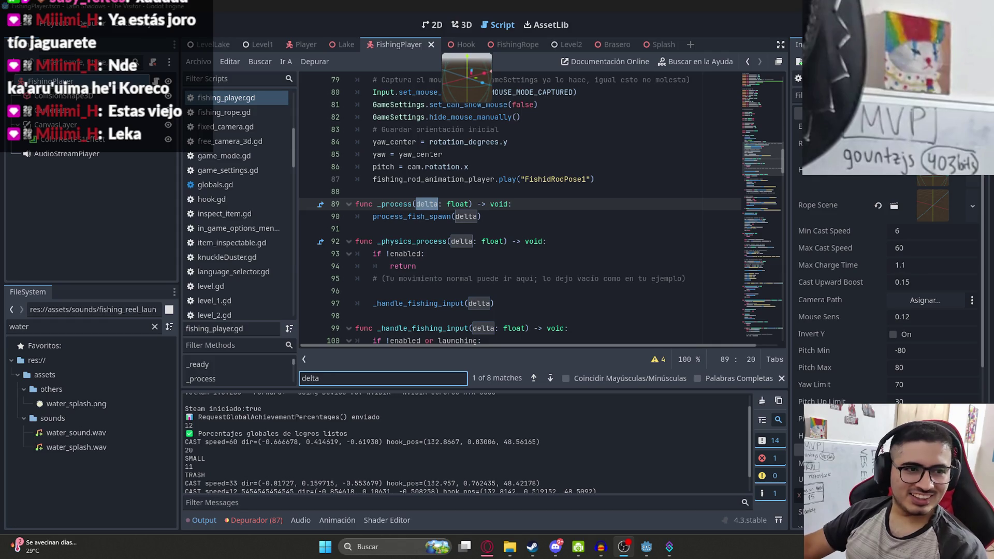
left_click(616, 229)
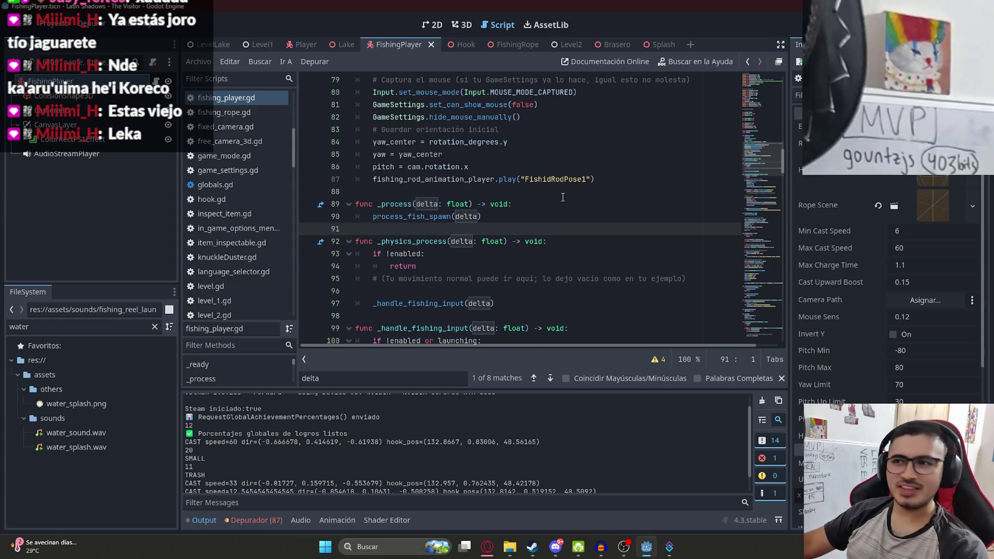
left_click(501, 218)
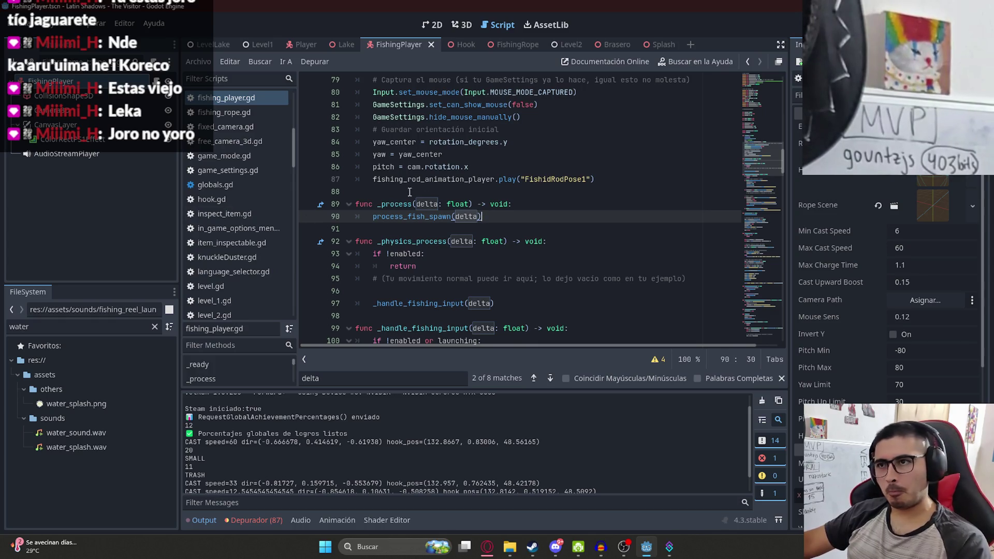
Locate the process_fish_spawn(delta) call in _process and place the caret after it
type("time_to_pick_fish")
key("ctrl+z")
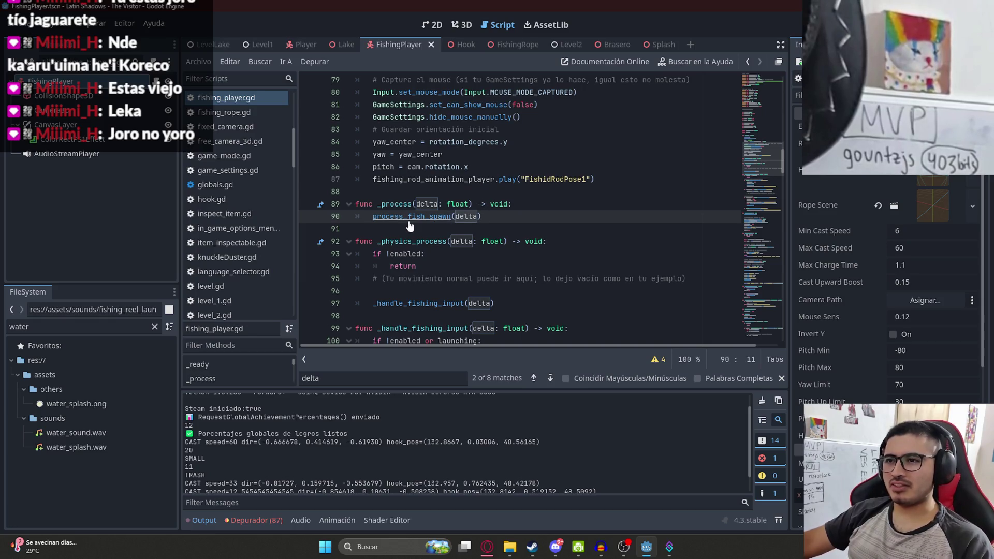
left_click(402, 217, "ctrl")
double_click(433, 206)
key("ctrl+f")
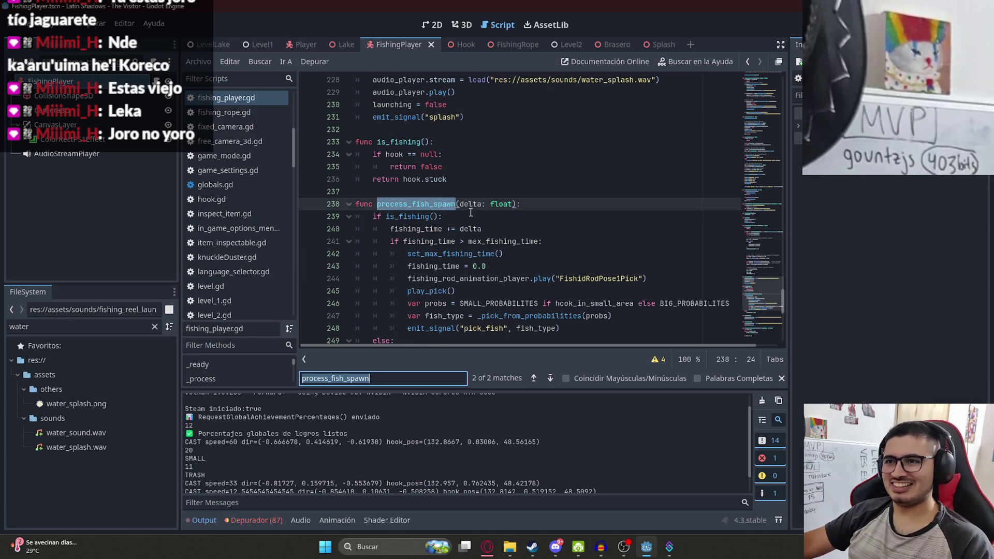
key("Return")
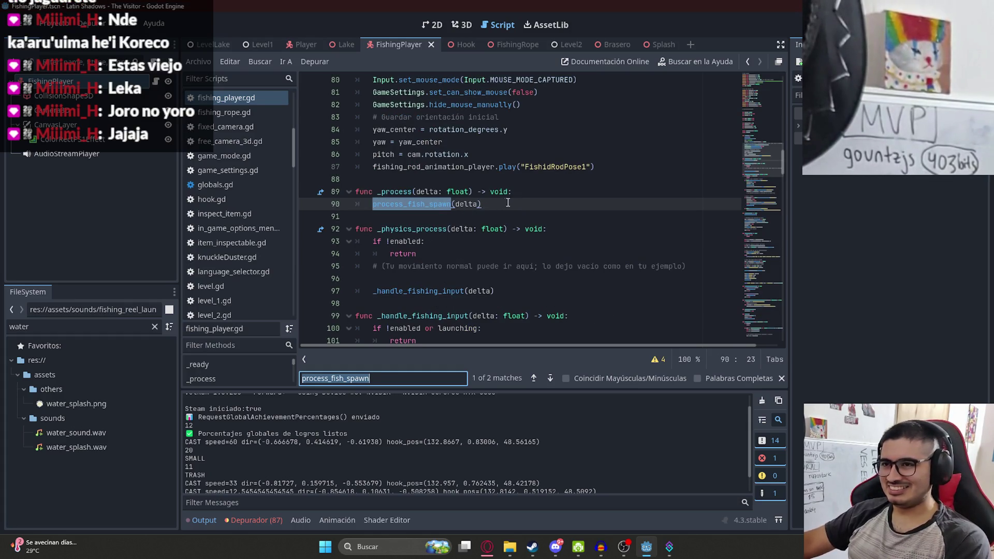
left_click(505, 202)
Write a 'time_to_pick_fish += delta' line below the process_fish_spawn(delta) call
key("Return")
type("time_to_pick_fish")
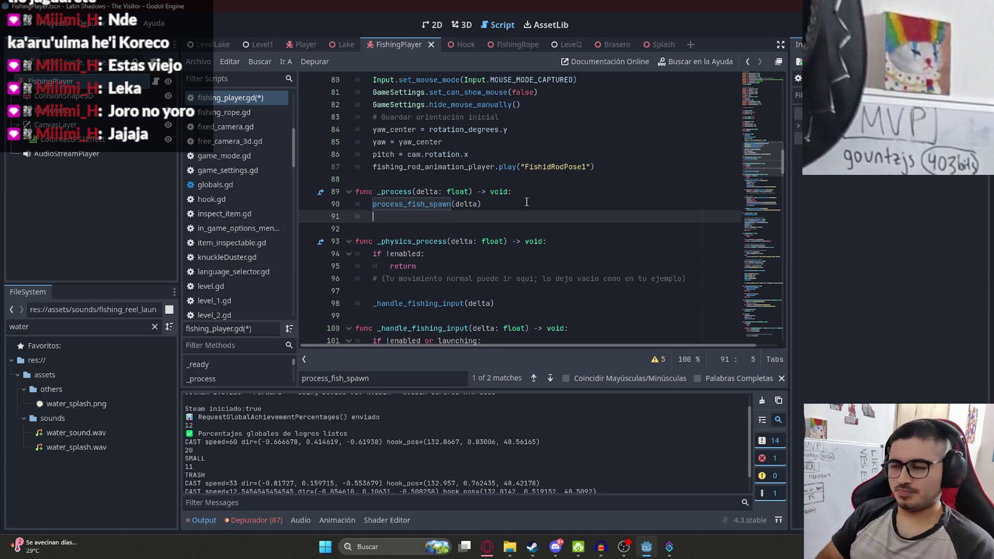
type(" =")
key("BackSpace")
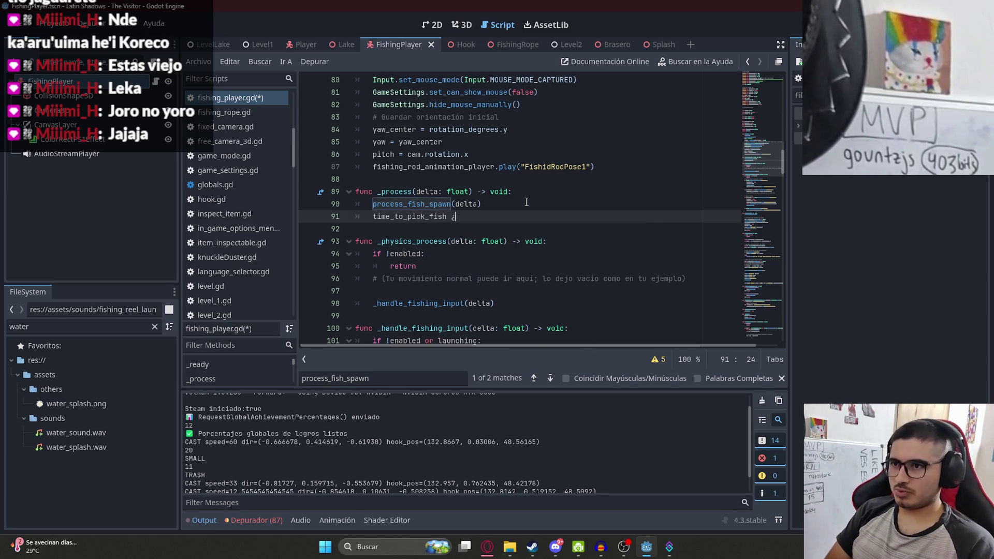
type("¿")
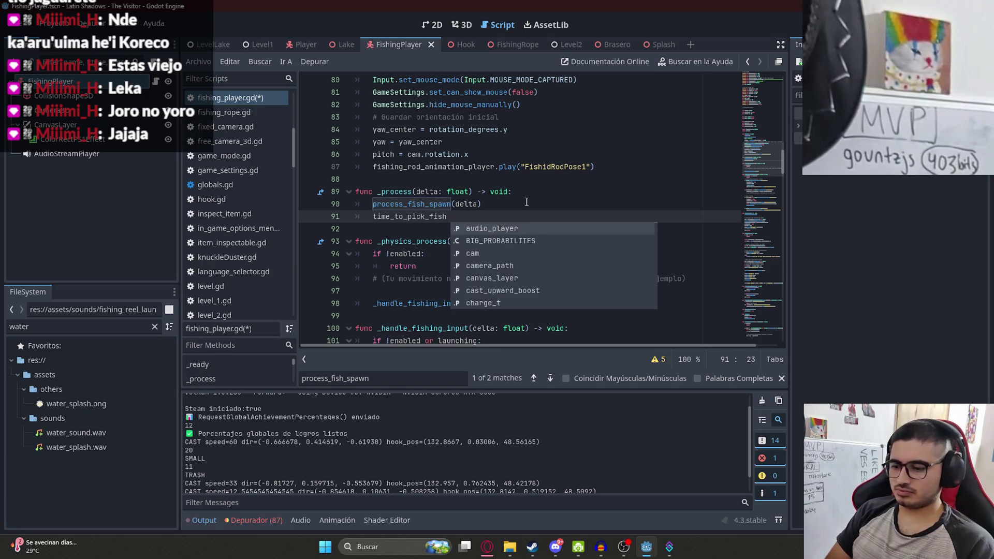
key("BackSpace")
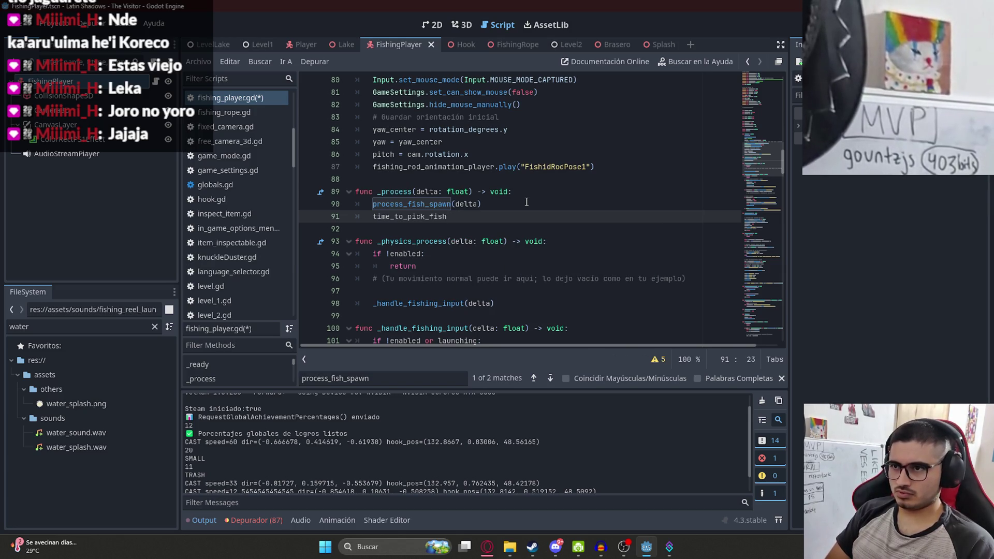
type("=")
key("ctrl+space")
type("+= delta")
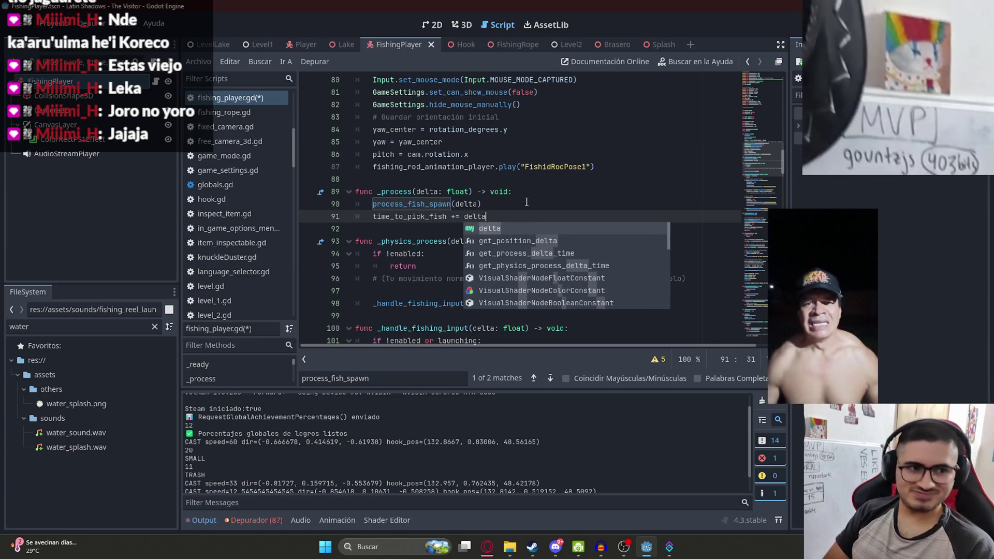
key("Escape")
key("Return")
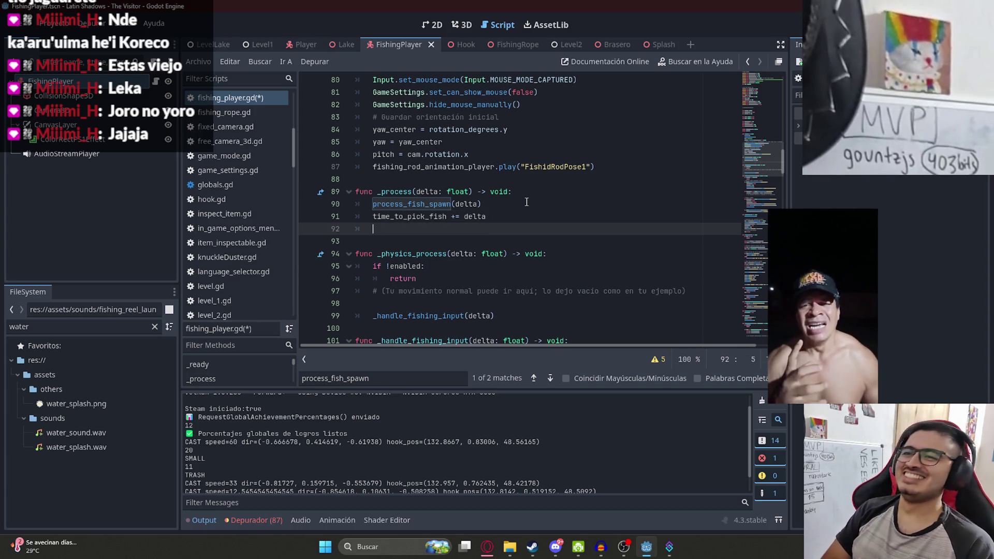
key("BackSpace")
key("BackSpace")
Replace that line with a process_pick(delta) call and move to the script's end
left_click_drag(372, 204, 355, 229)
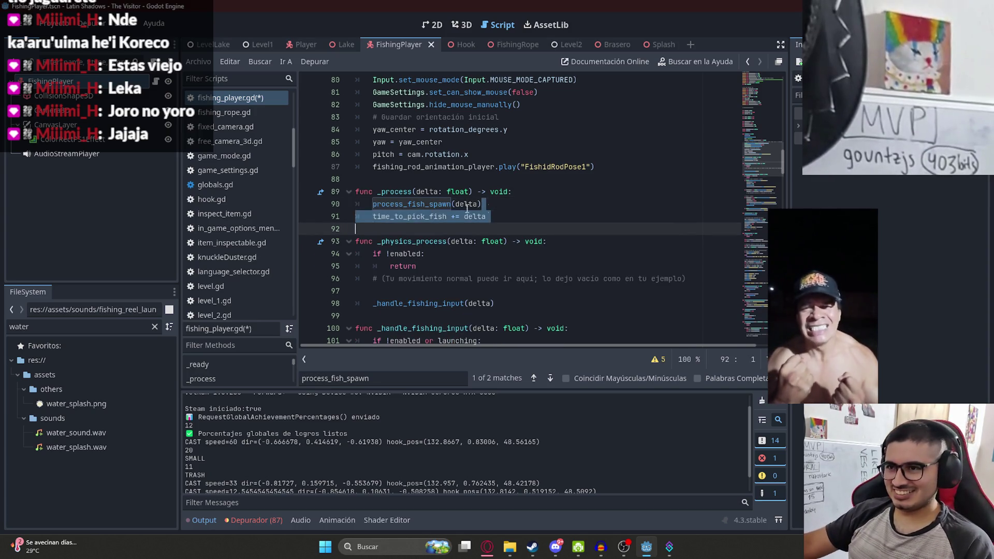
left_click_drag(487, 217, 373, 216)
key("BackSpace")
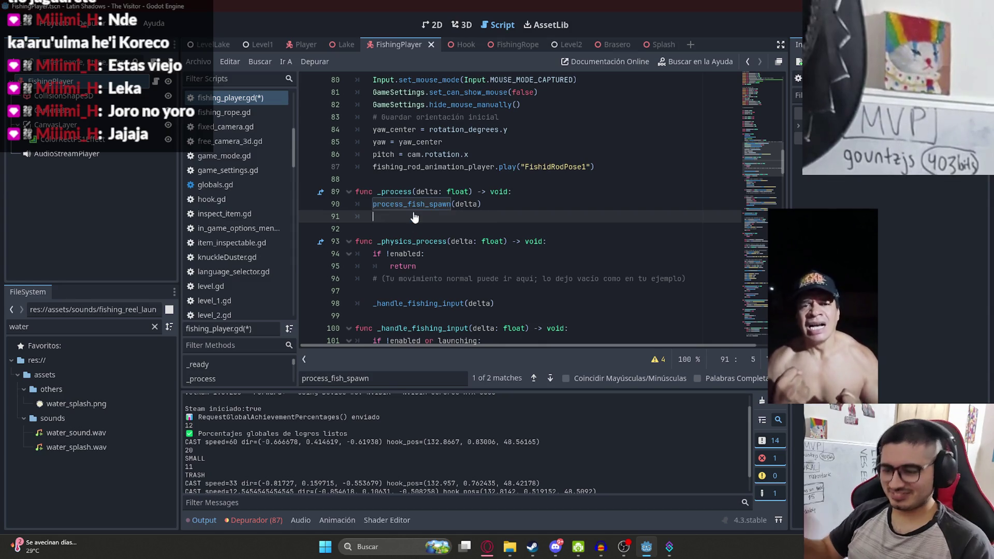
type("process_")
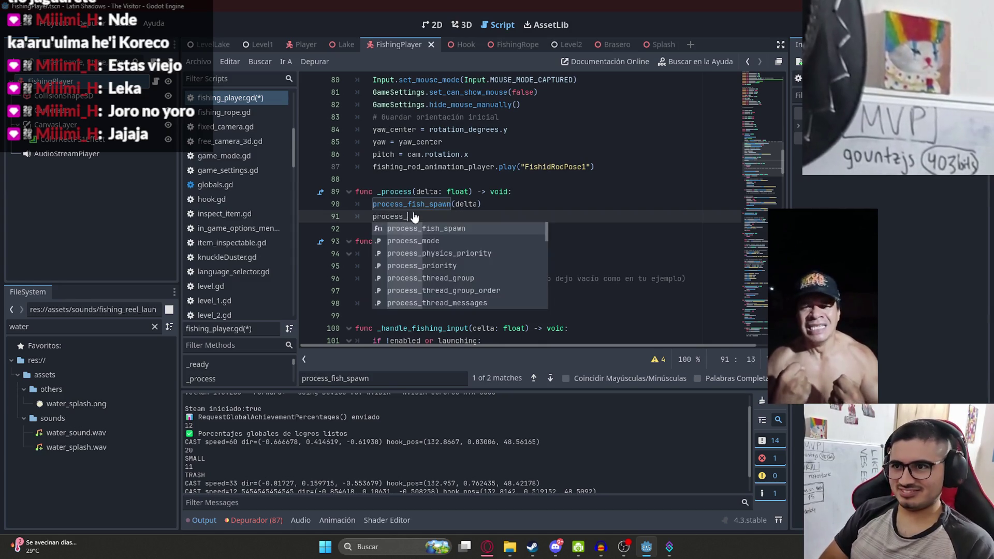
type("pick_fish(")
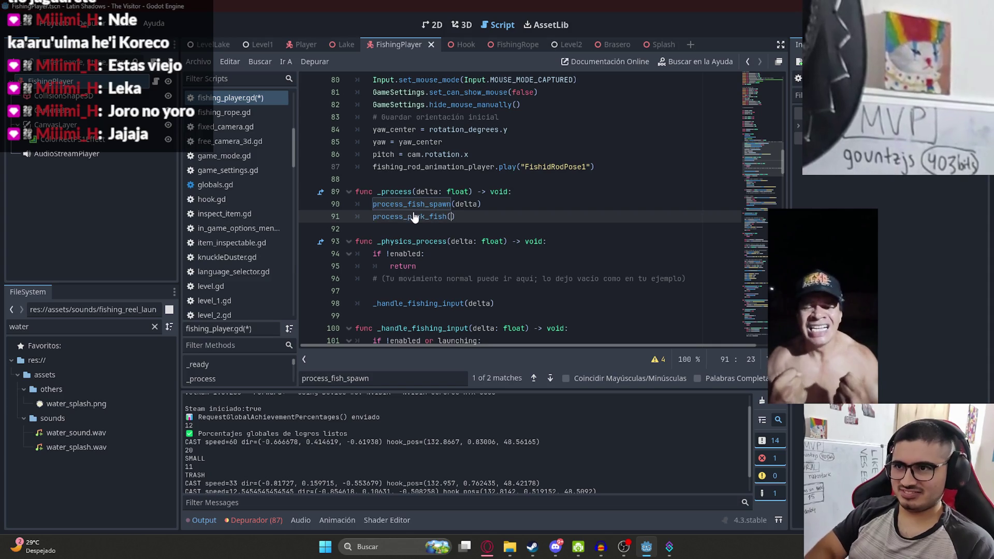
key("BackSpace")
key("BackSpace")
key("BackSpace")
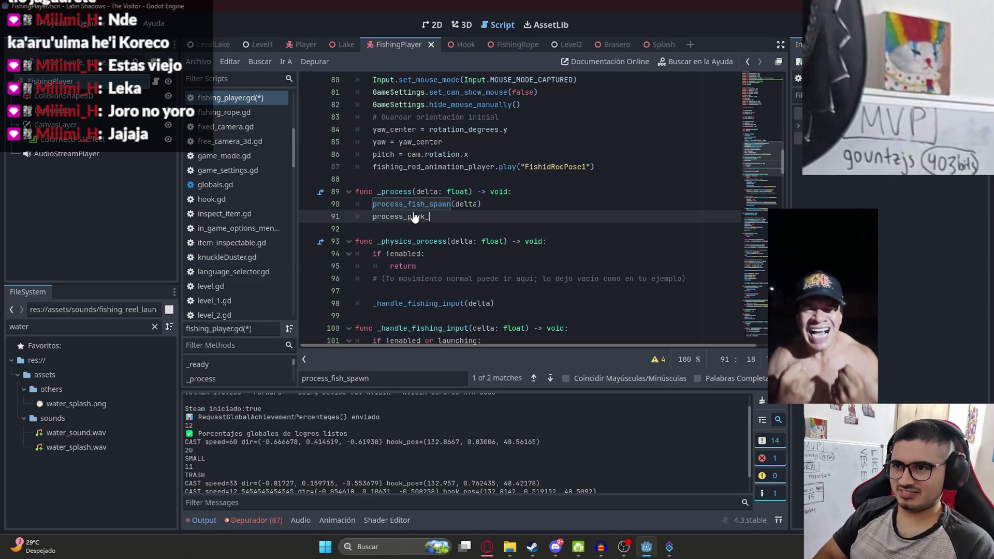
key("BackSpace")
type("(delta")
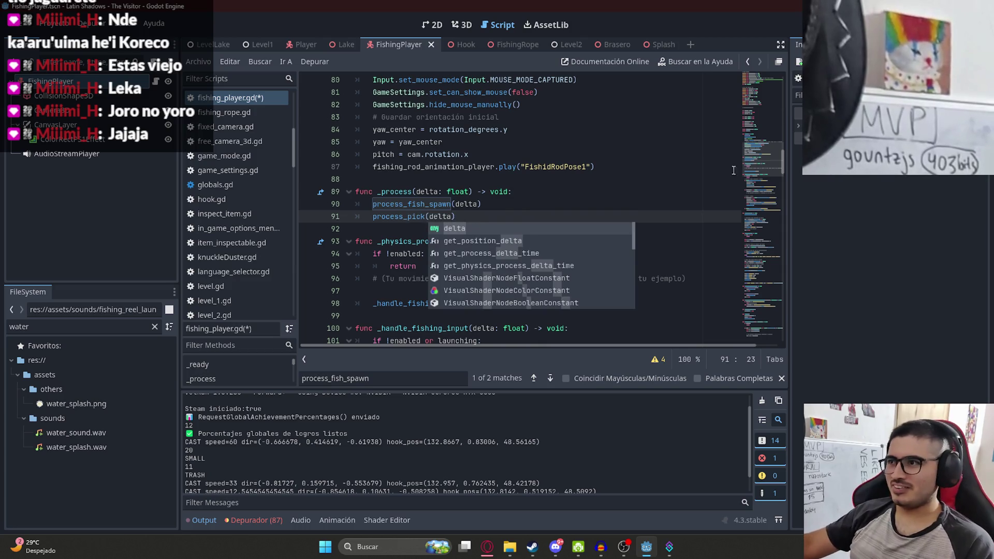
key("Escape")
scroll(517, 207, "down", 20)
left_click(387, 324)
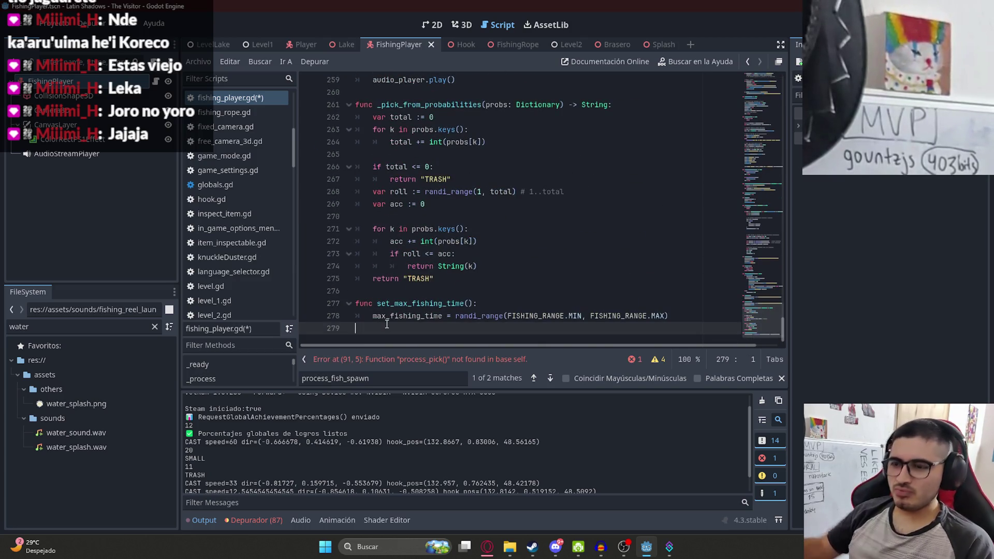
Add func process_pick(delta: float): with body 'time_to_pick_fish += delta' and save
key("Return")
type("func p")
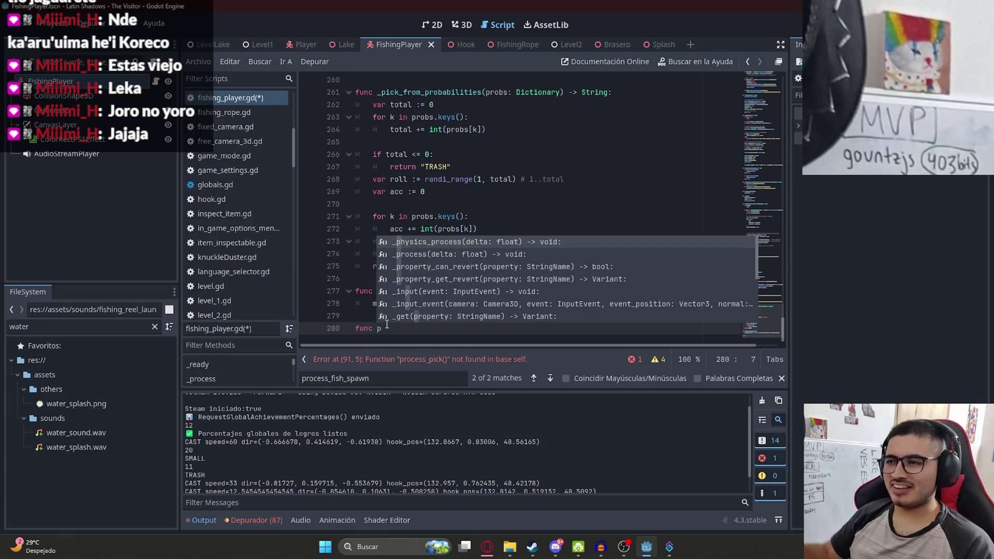
key("ctrl+z")
key("ctrl+z")
key("ctrl+z")
type("(delta")
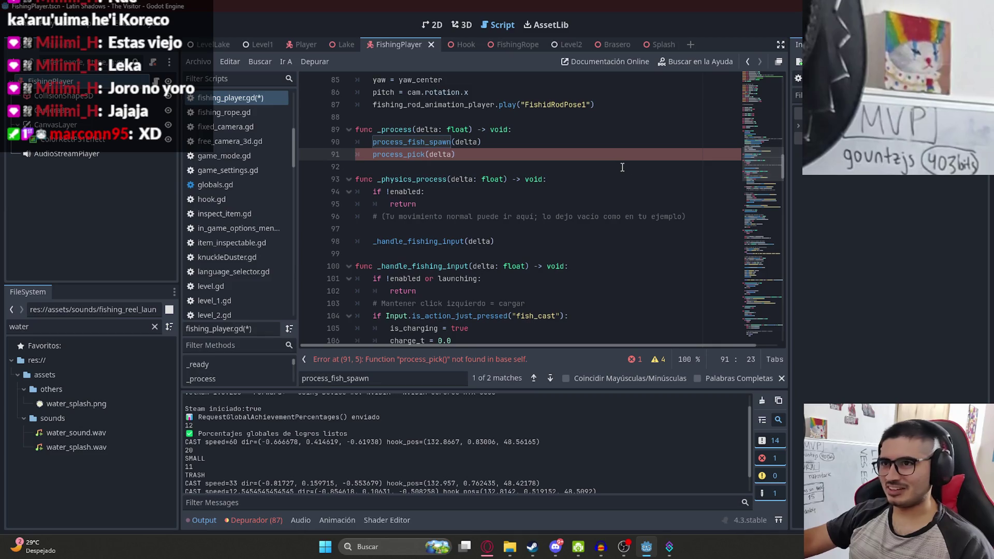
key("ctrl+End")
key("Return")
type("func p")
type("r")
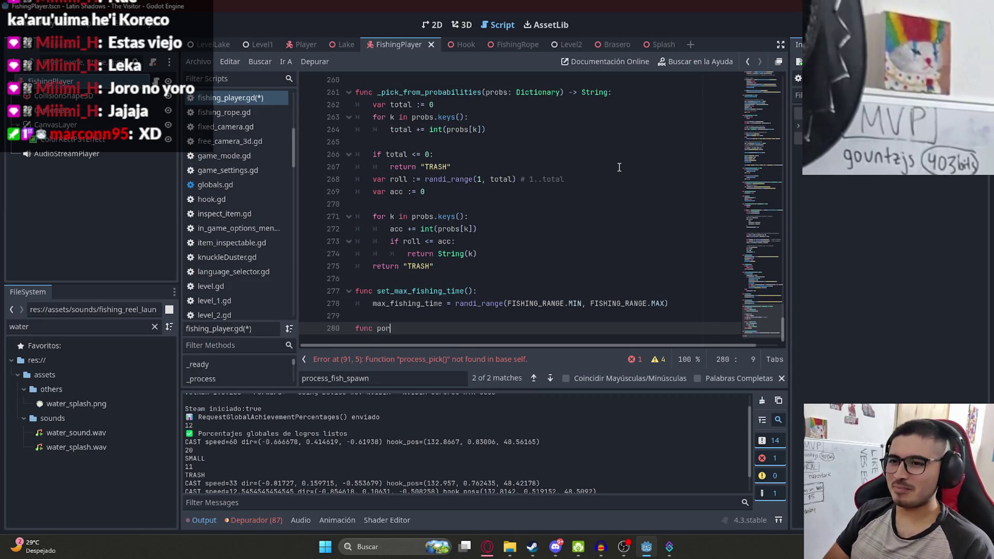
type("ocess_")
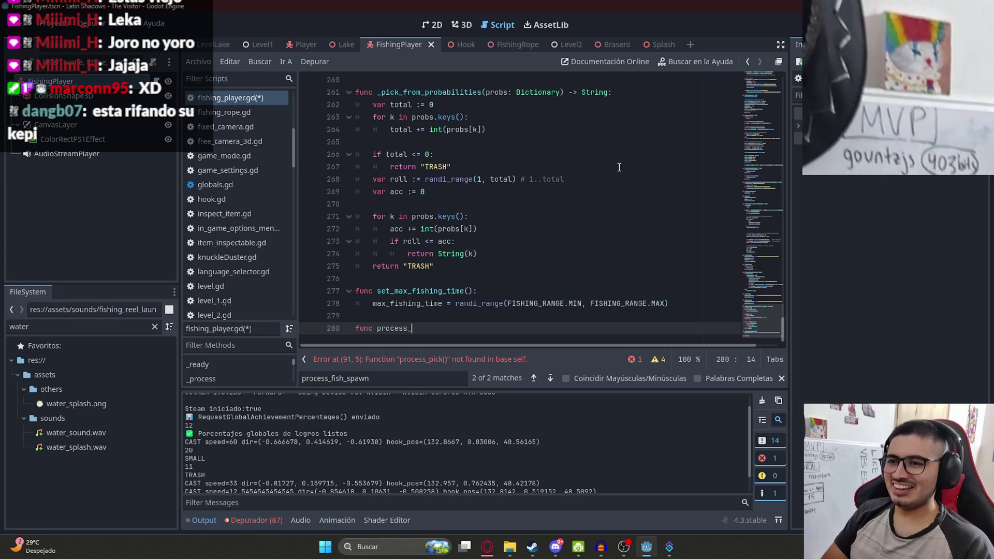
type("pick(delta: float):")
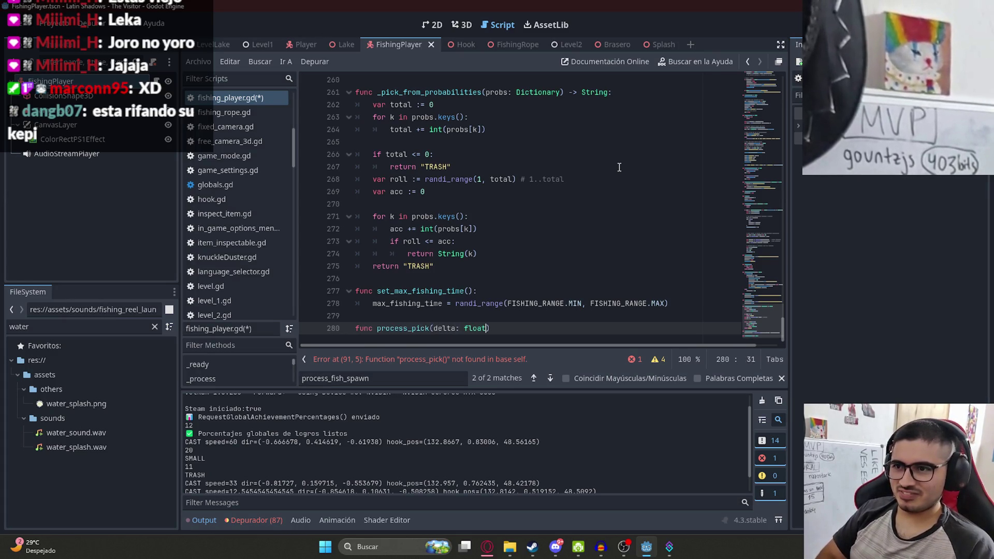
key("Return")
type("time_to_pick_fish += delta")
key("ctrl+s")
Remove the accidental duplicate 'time_to_pick_fish += delta' line from process_pick
key("Return")
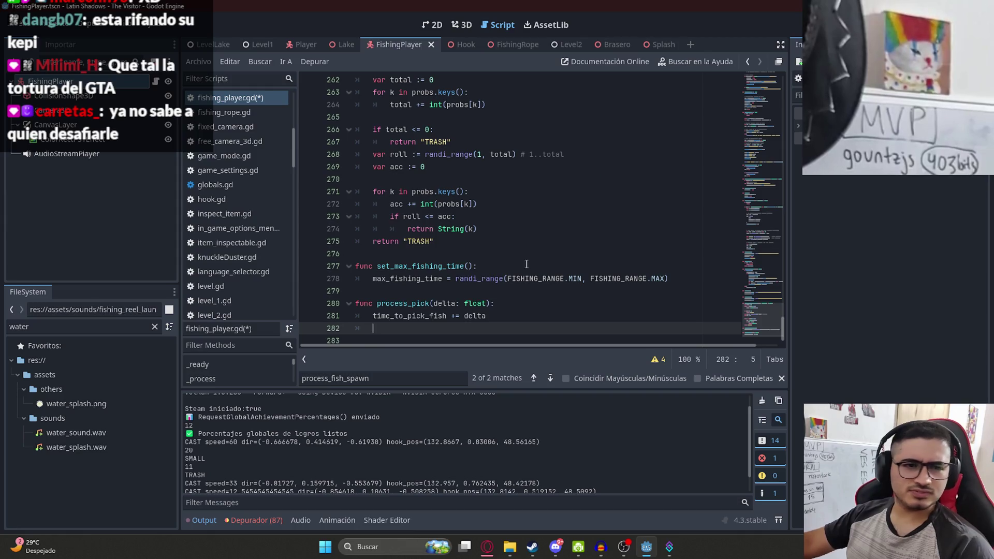
type("time_to_pick_fish += delta")
key("ctrl+z")
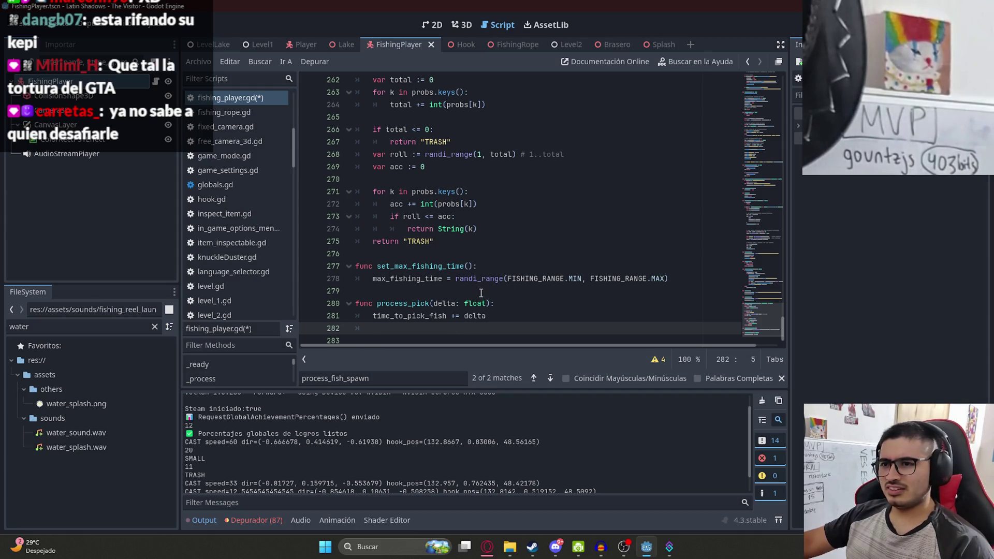
key("BackSpace")
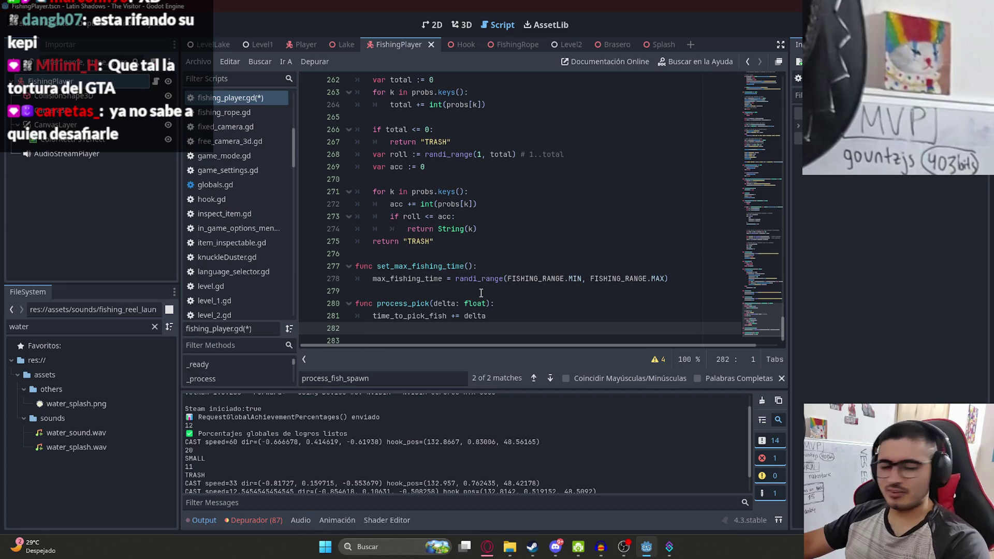
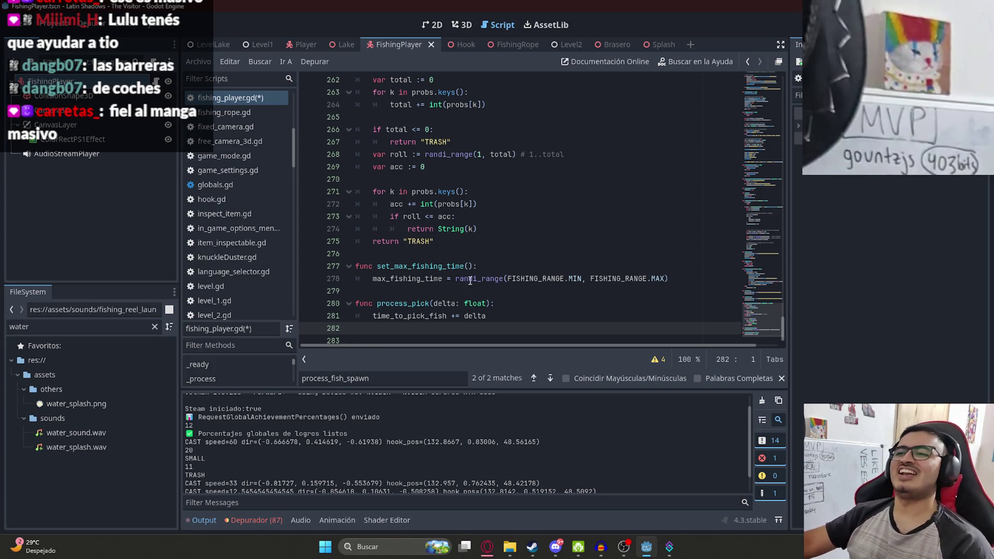
Indent the empty line in process_pick and search the script for where process_pick is called
key("Tab")
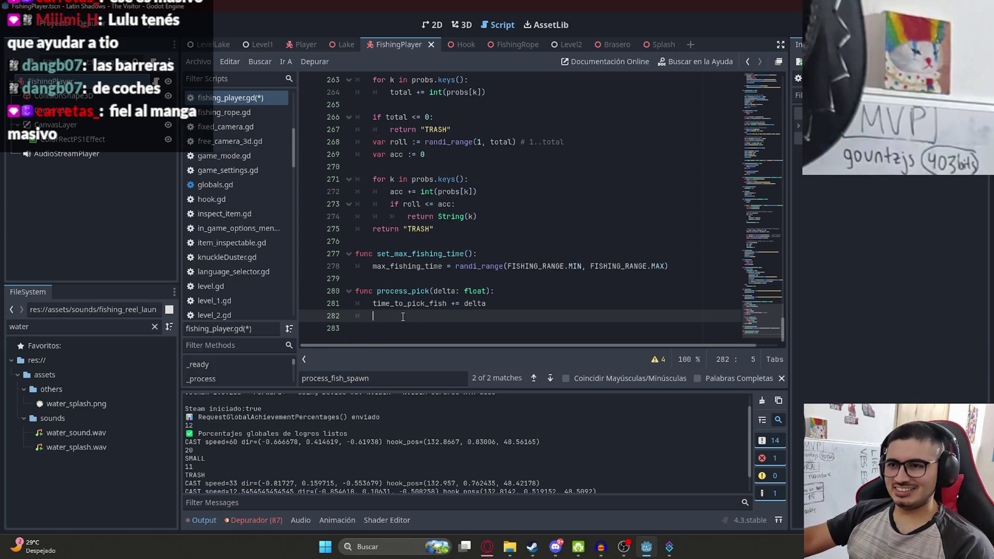
double_click(381, 304)
left_click(384, 315)
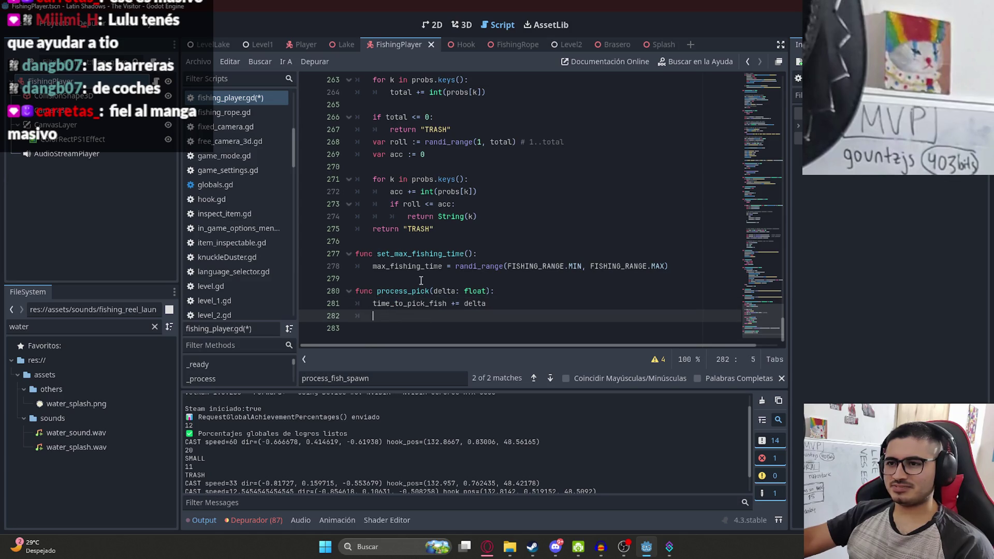
double_click(381, 305)
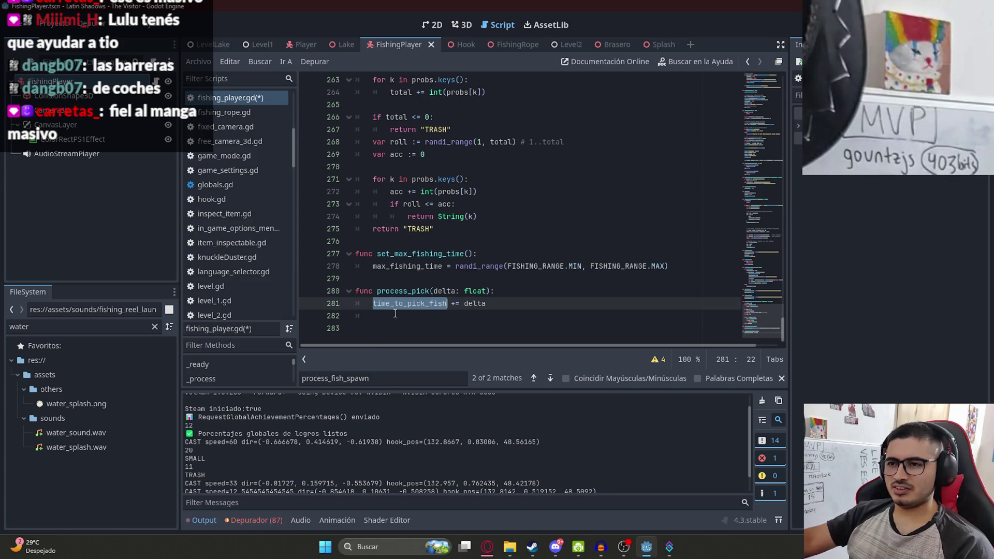
left_click(381, 314)
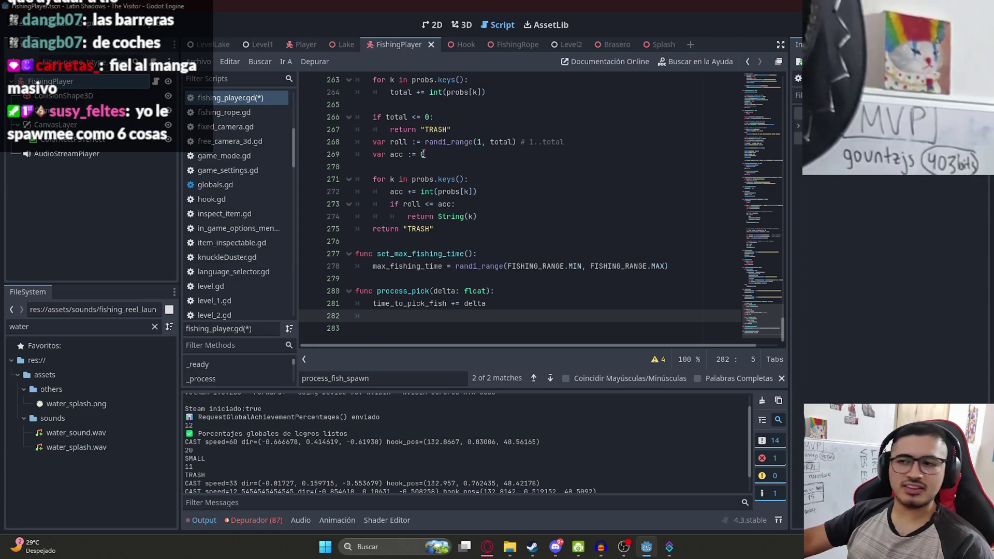
left_click(479, 229)
left_click(535, 314)
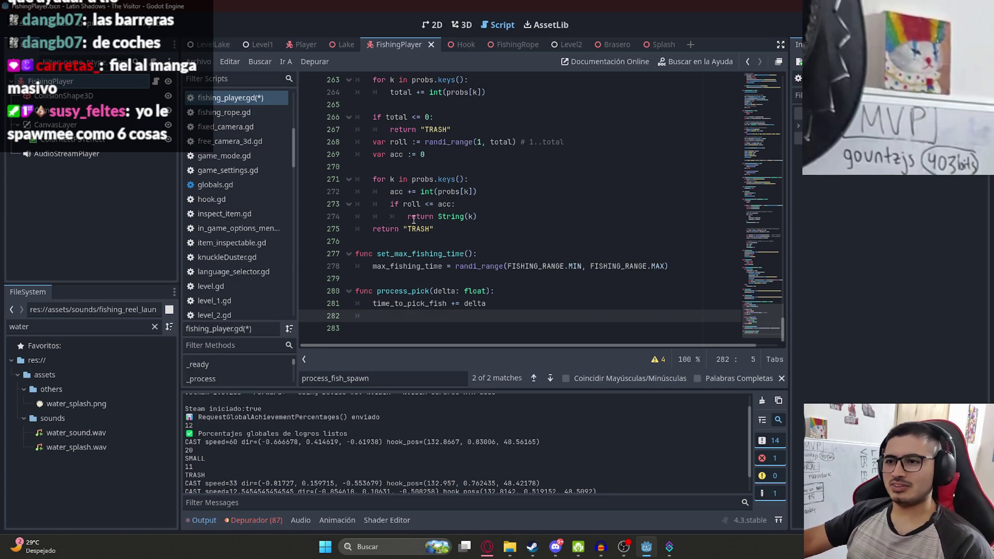
double_click(415, 304)
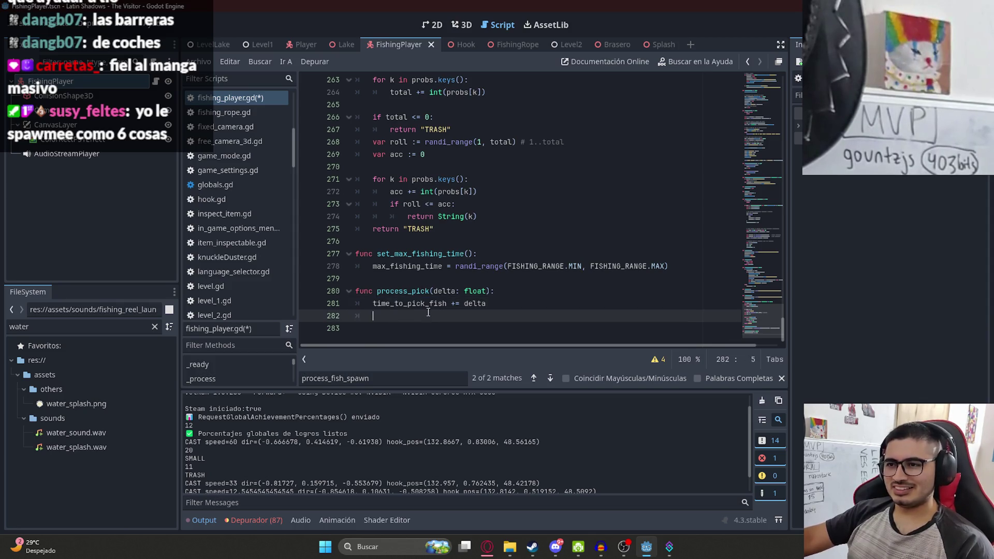
double_click(406, 291)
key("ctrl+f")
key("Return")
key("Return")
key("Return")
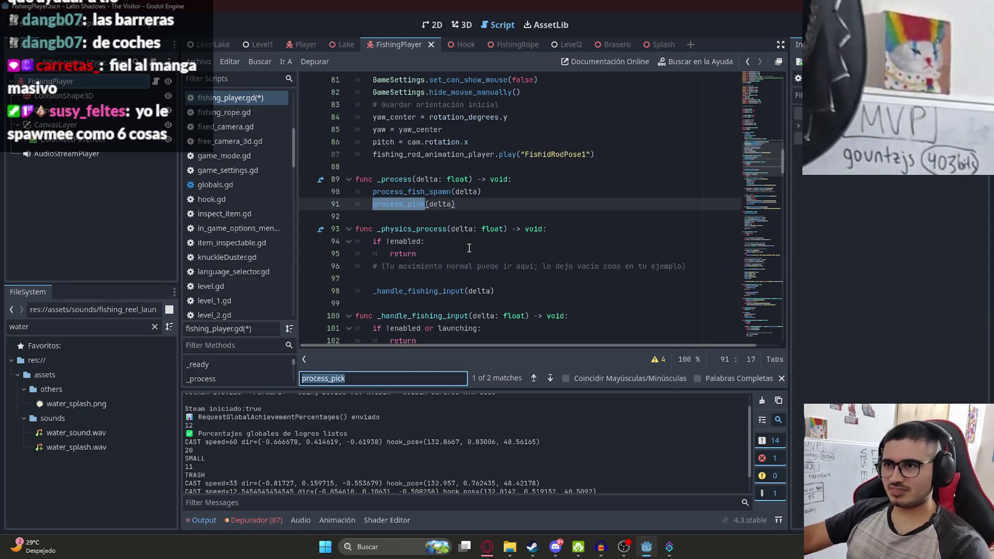
Declare var can_pick = false on line 70, save the script, and switch to Chrome
mouse_move(769, 154)
left_mouse_down()
mouse_move(772, 114)
mouse_move(773, 321)
left_mouse_up()
left_click(448, 329)
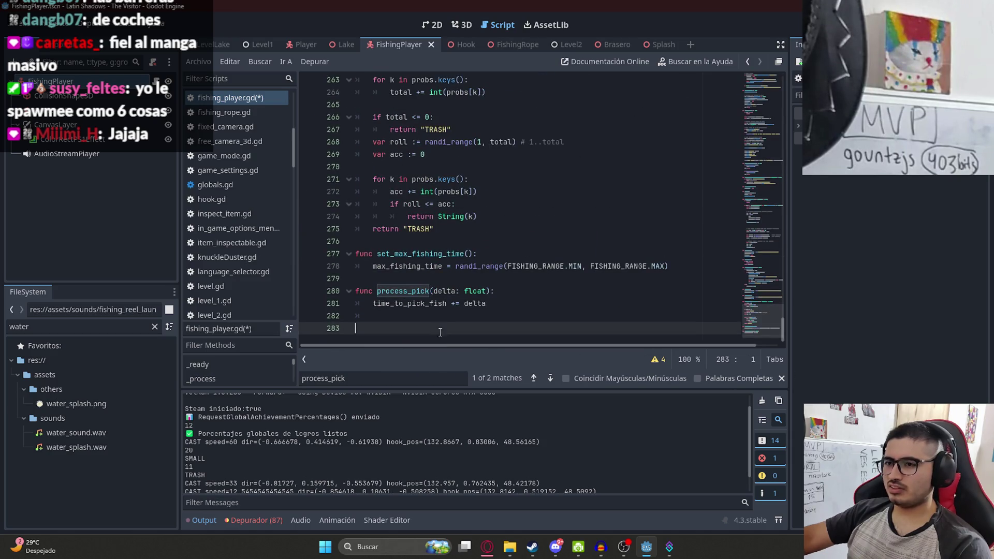
left_click(448, 316)
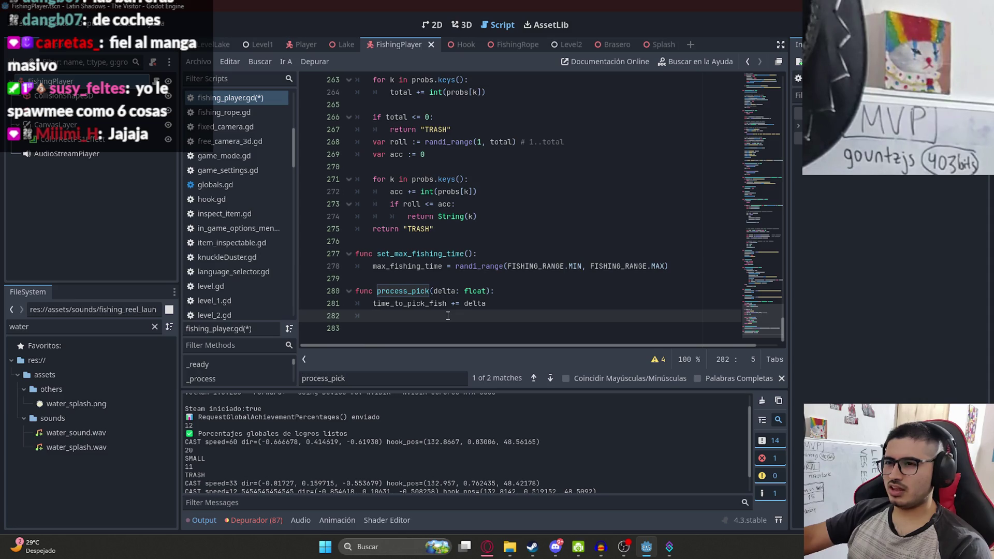
mouse_move(773, 320)
left_mouse_down()
mouse_move(773, 98)
mouse_move(772, 126)
left_mouse_up()
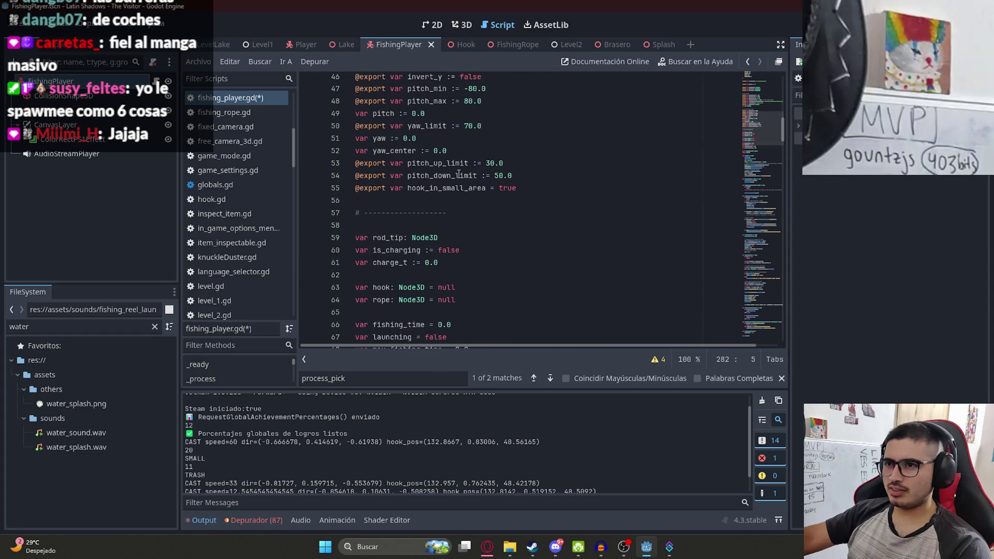
scroll(458, 175, "down", 6)
left_click(522, 135)
key("Down")
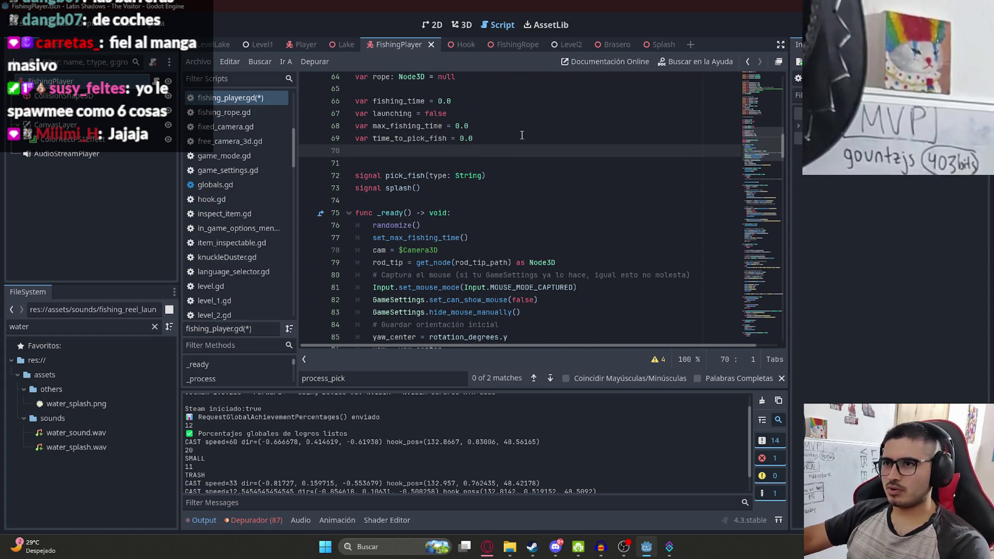
type("var ")
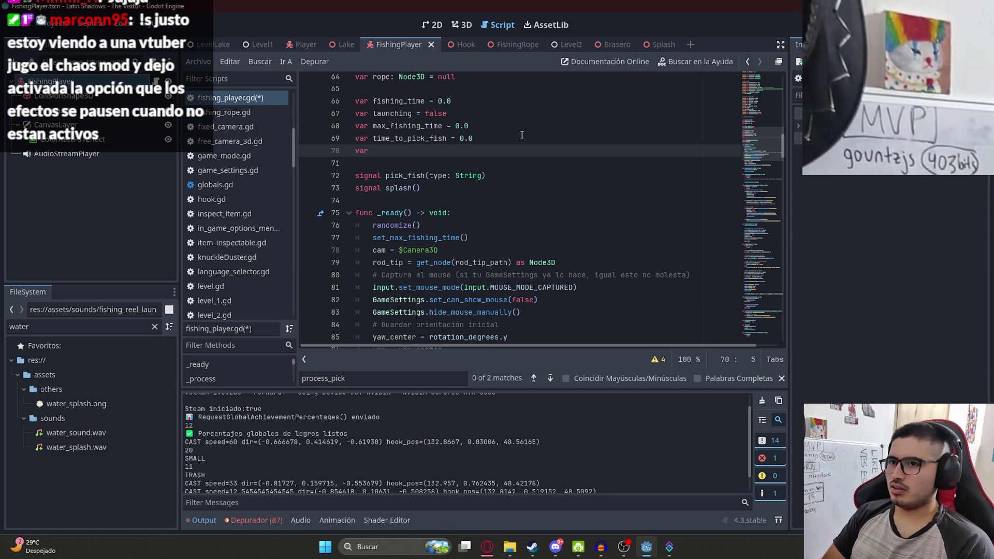
type("can_pick = false")
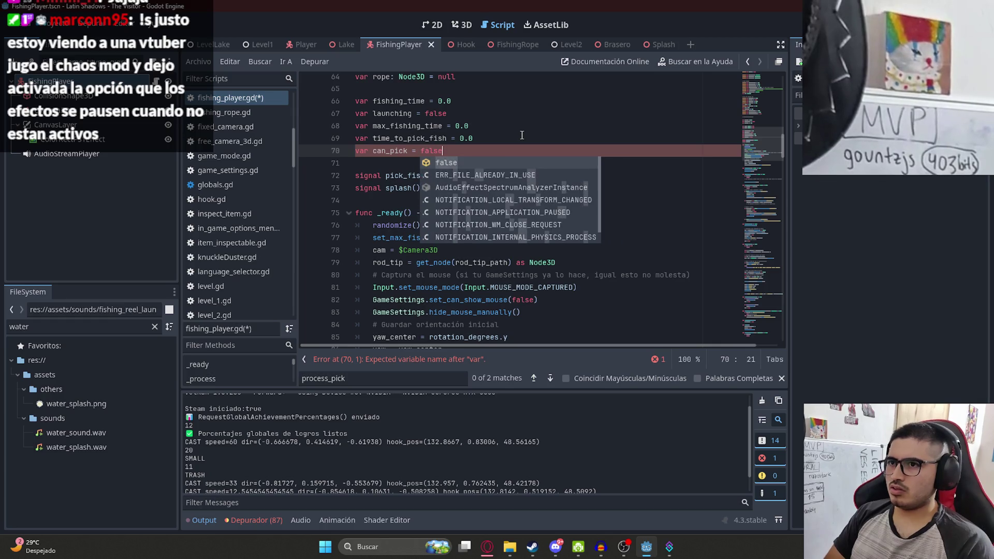
key("ctrl+s")
double_click(386, 154)
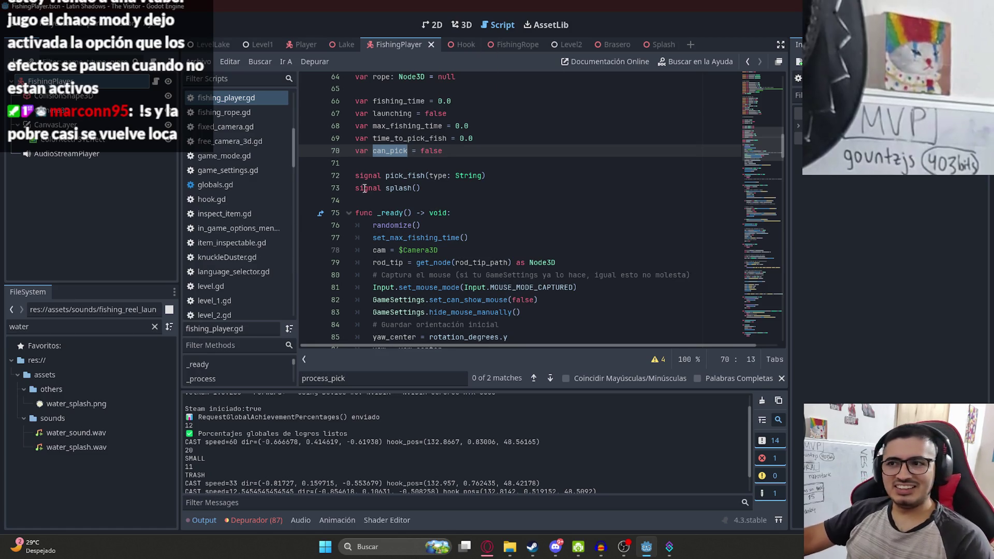
key("alt+Tab")
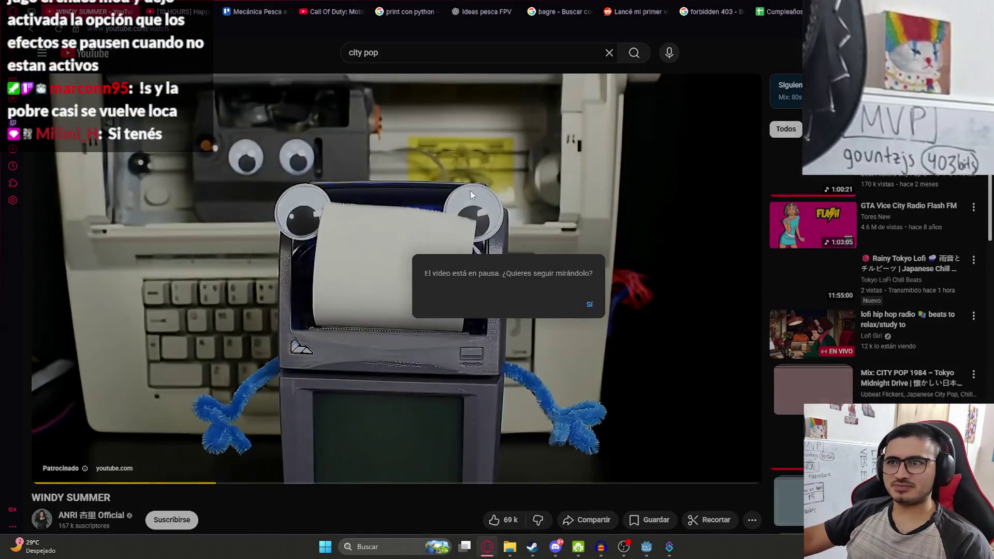
Answer 'Sí' to keep the YouTube video playing, view the Minecraft fishing-time results, return to Godot
left_click(594, 309)
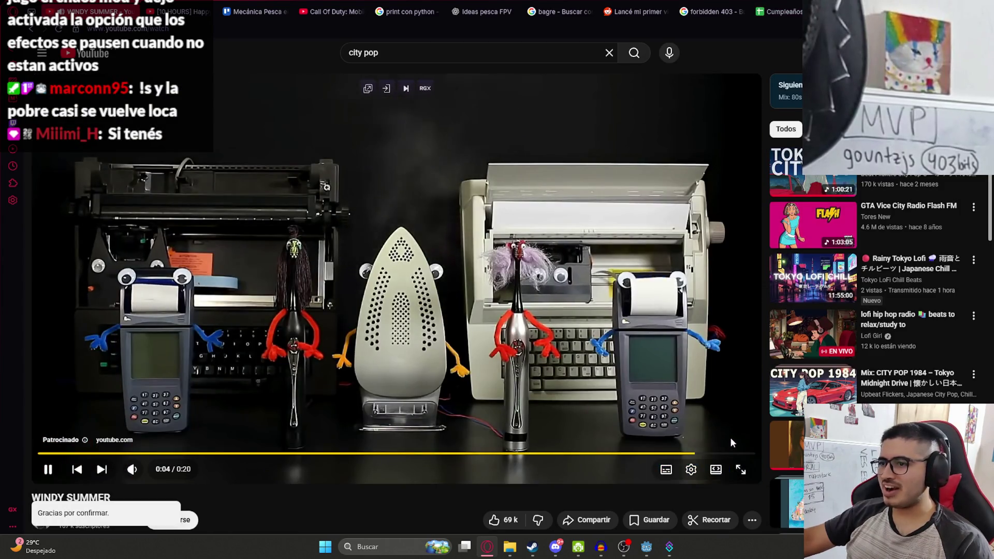
key("ctrl+shift+Tab")
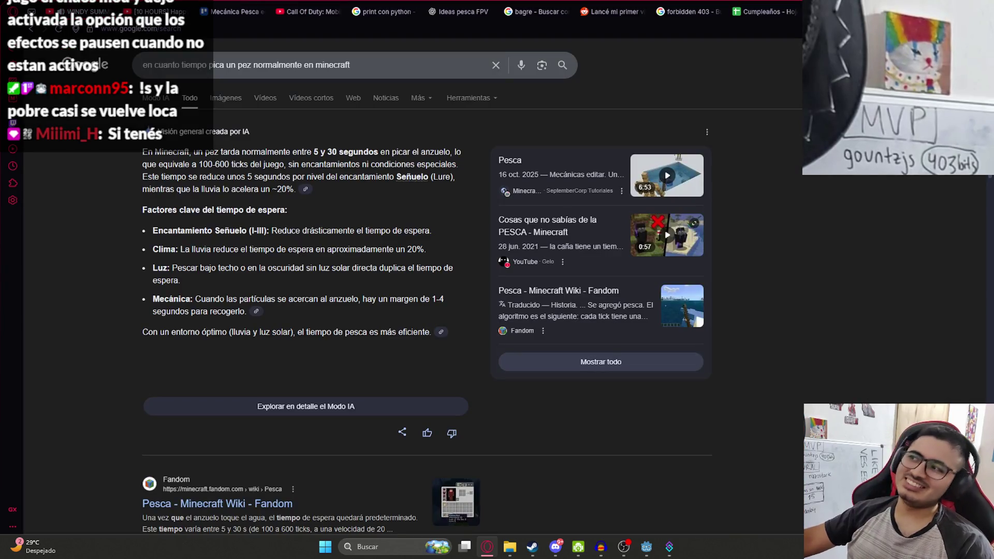
key("alt+Tab")
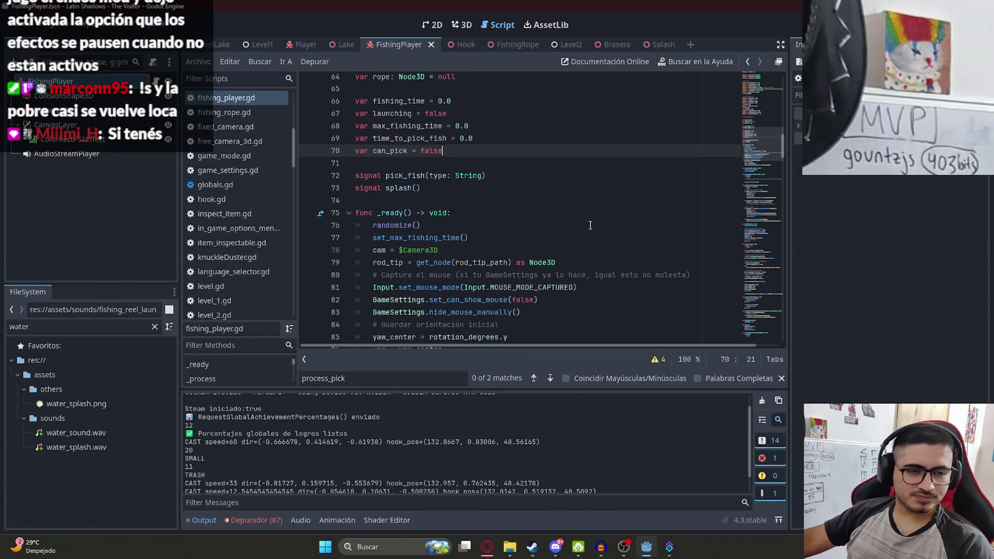
Add an if can_pick: check on line 283 inside process_pick
left_click(582, 213)
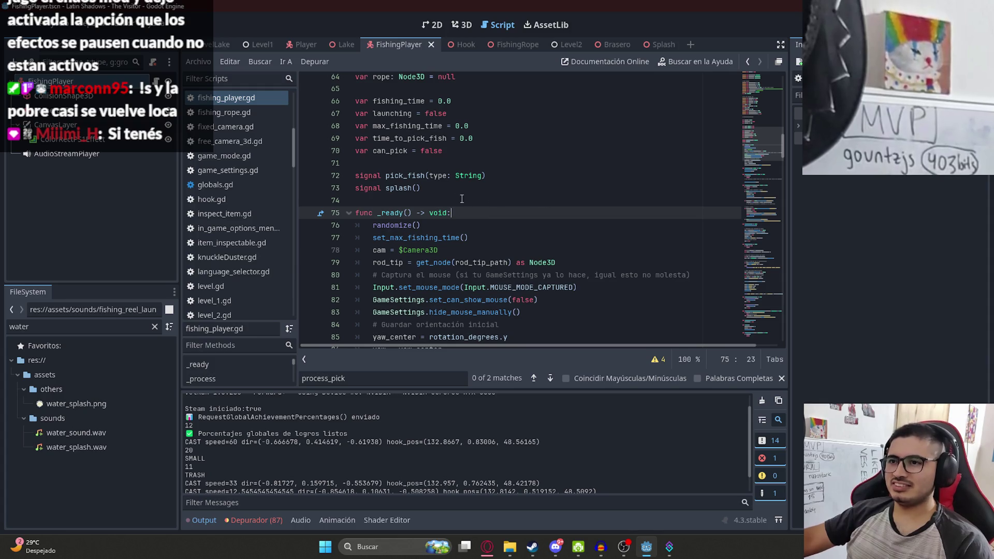
double_click(391, 151)
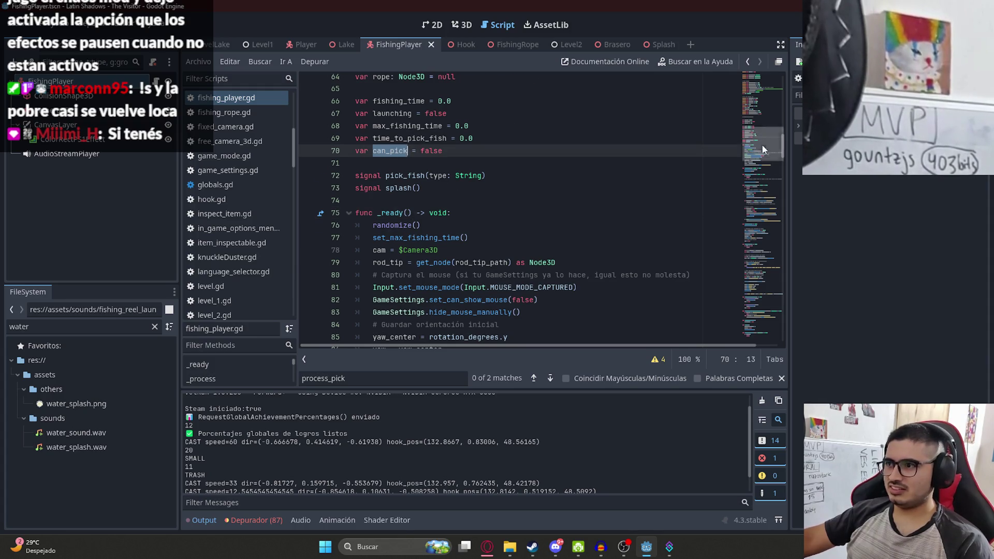
left_click_drag(762, 150, 762, 325)
left_click(513, 291)
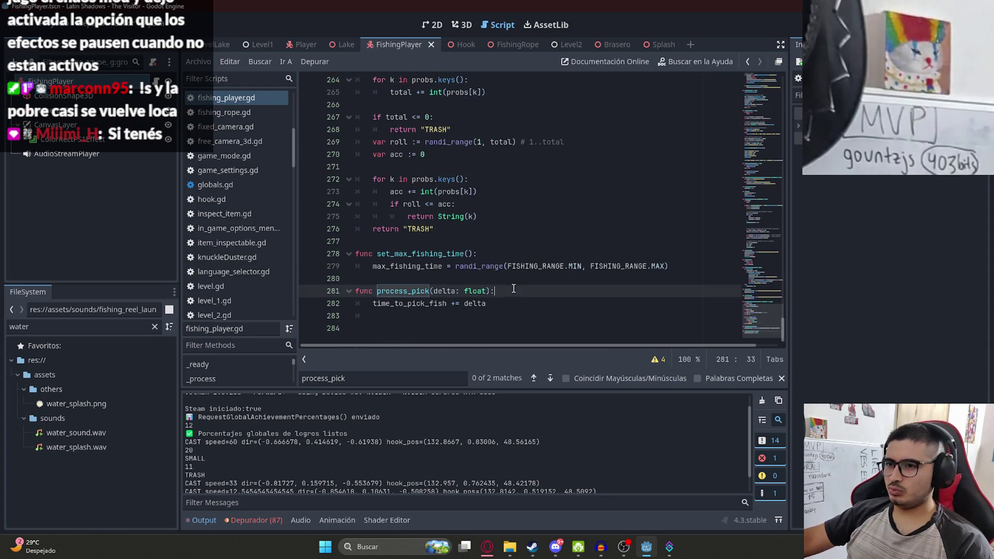
left_click(513, 318)
type("if !can_pick")
key("ctrl+BackSpace")
key("BackSpace")
type("can_pick:")
key("Return")
Move the time_to_pick_fish delta line under if can_pick and add an else: branch for time_to_pick_fish
left_click_drag(504, 304, 355, 305)
key("ctrl+c")
key("BackSpace")
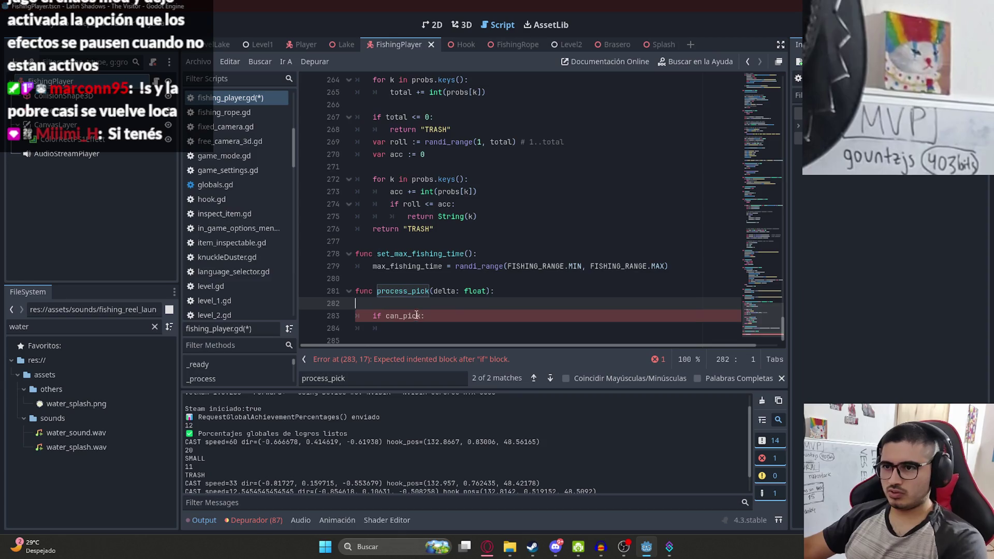
key("Delete")
left_click(451, 316)
key("ctrl+v")
key("Return")
key("BackSpace")
type("else:")
key("Return")
type("time_")
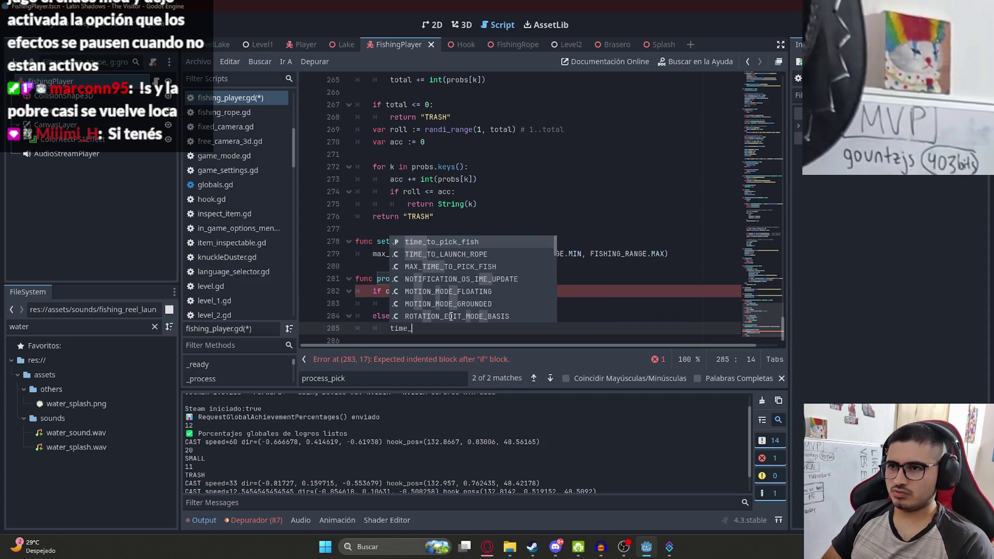
key("Return")
Change += to -= delta, make else reset to MAX_TIME_TO_PICK_FISH, and save
key("Up")
key("Up")
key("Right")
key("Right")
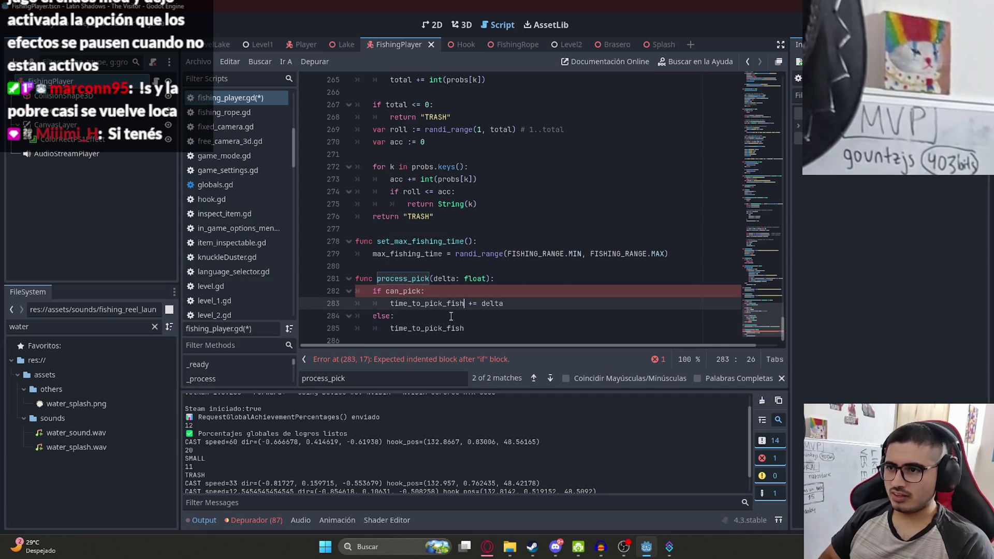
key("BackSpace")
type("-")
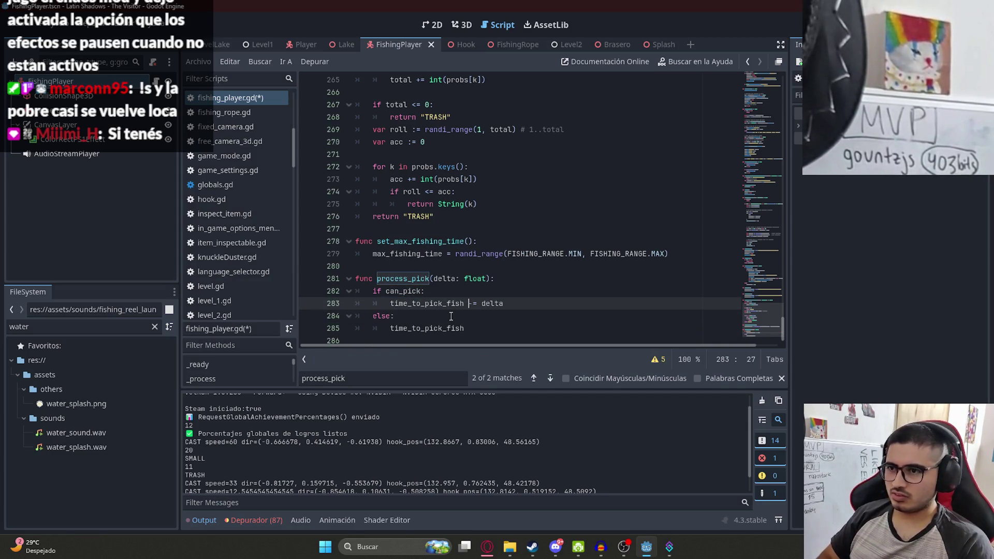
key("Down")
key("Down")
key("End")
type("=")
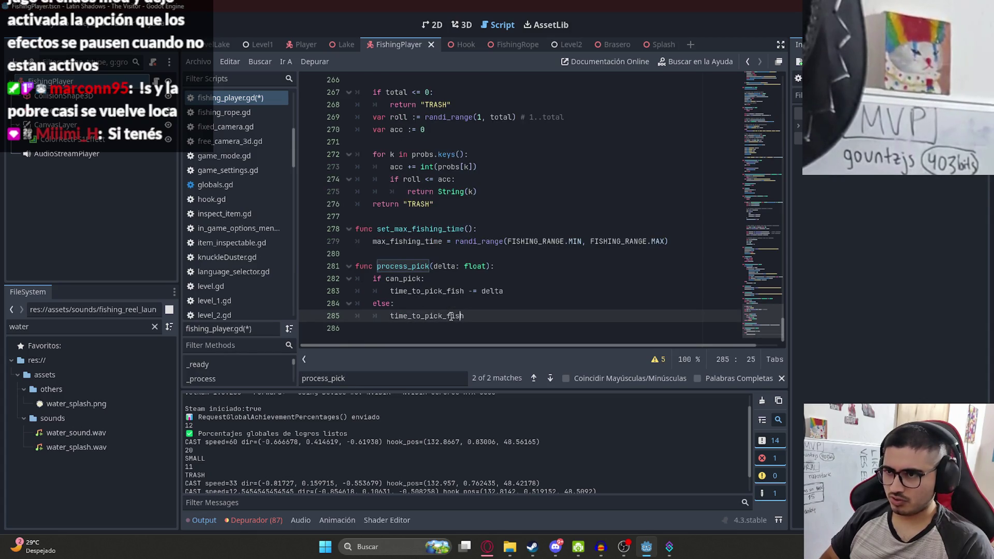
type(" MAX")
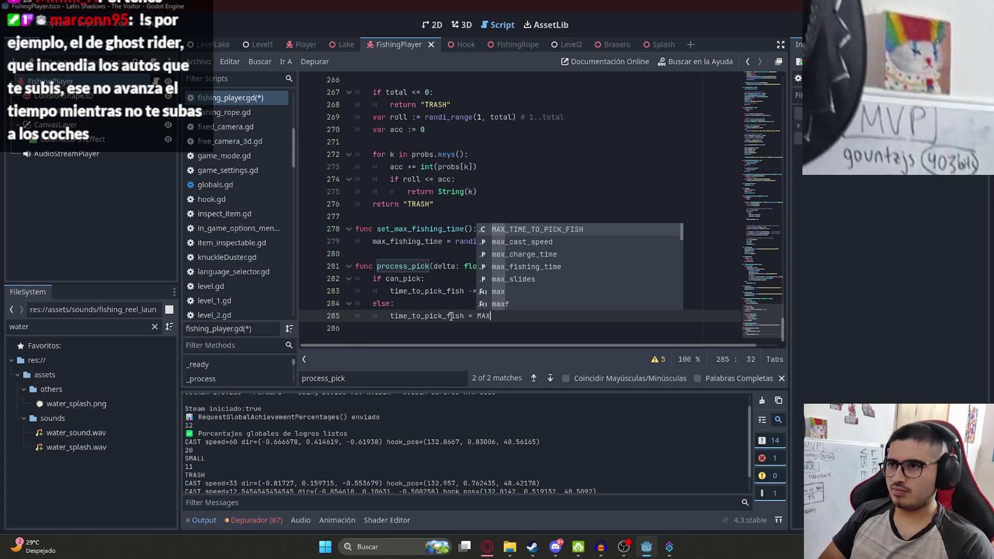
key("Return")
key("ctrl+s")
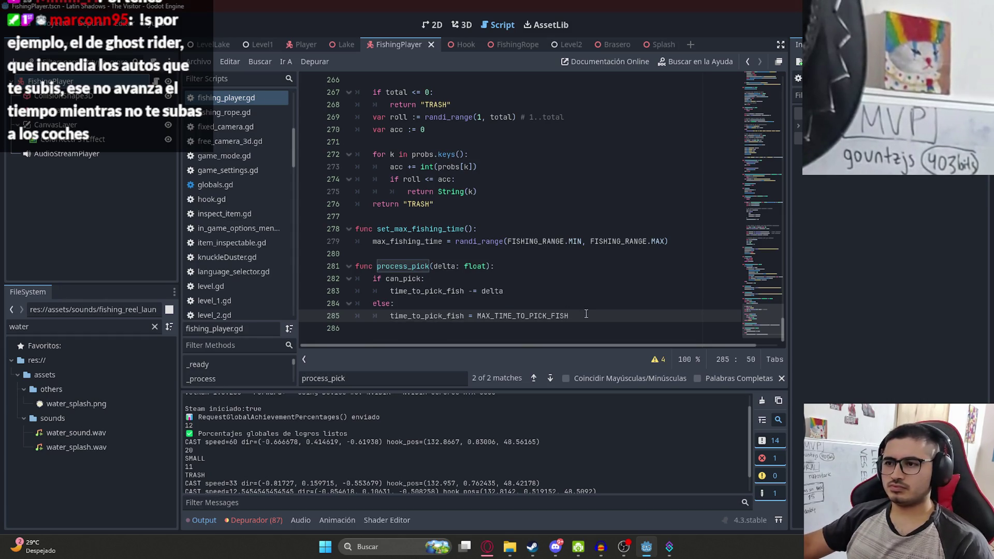
double_click(541, 316)
key("ctrl+c")
double_click(434, 319)
key("ctrl+f")
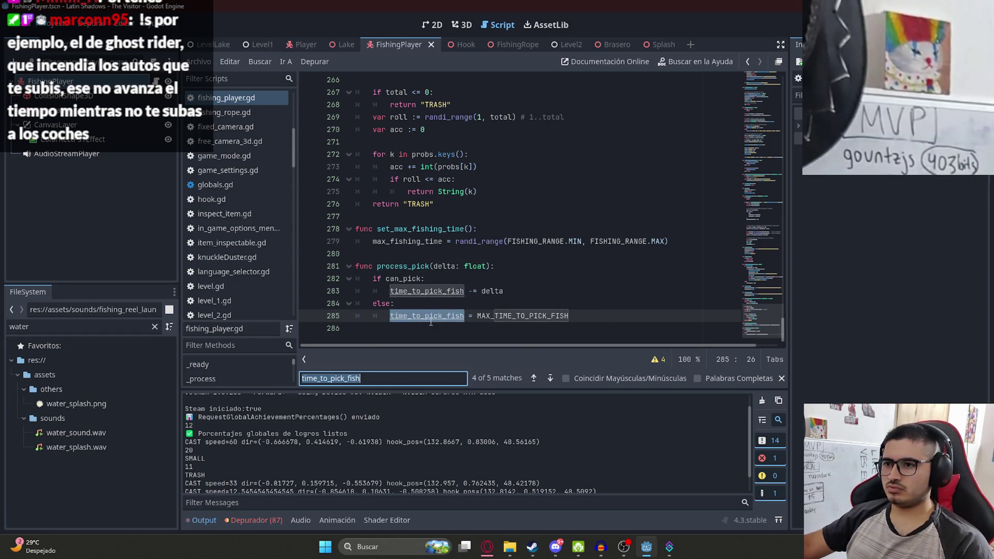
Initialize time_to_pick_fish to MAX_TIME_TO_PICK_FISH instead of 0.0 on line 69
key("Return")
key("Return")
key("Return")
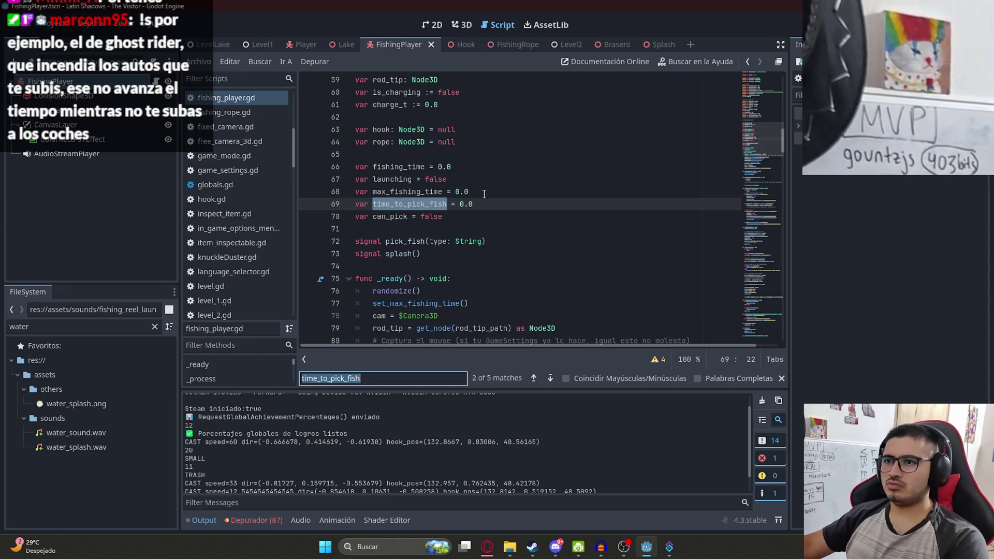
left_click(480, 204)
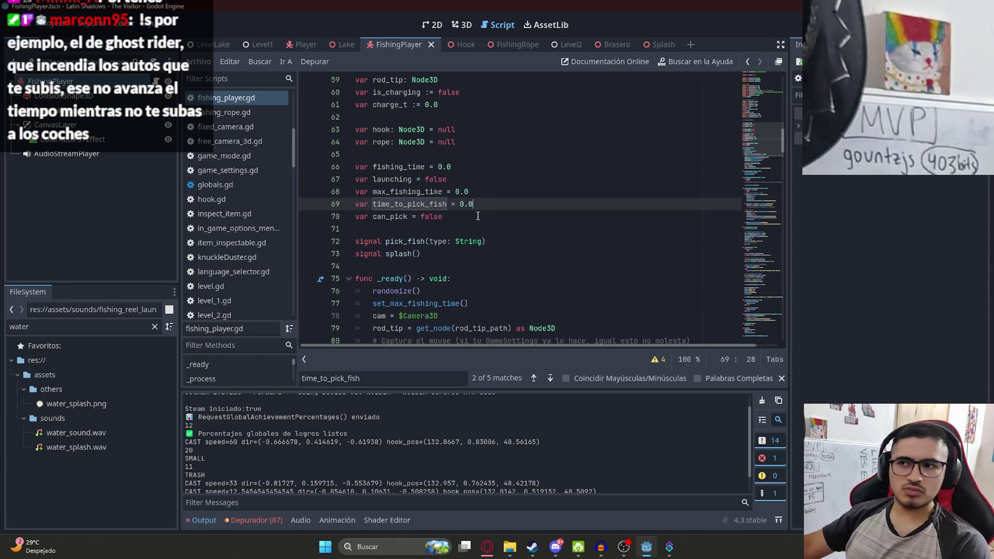
left_click_drag(473, 205, 460, 205)
key("ctrl+v")
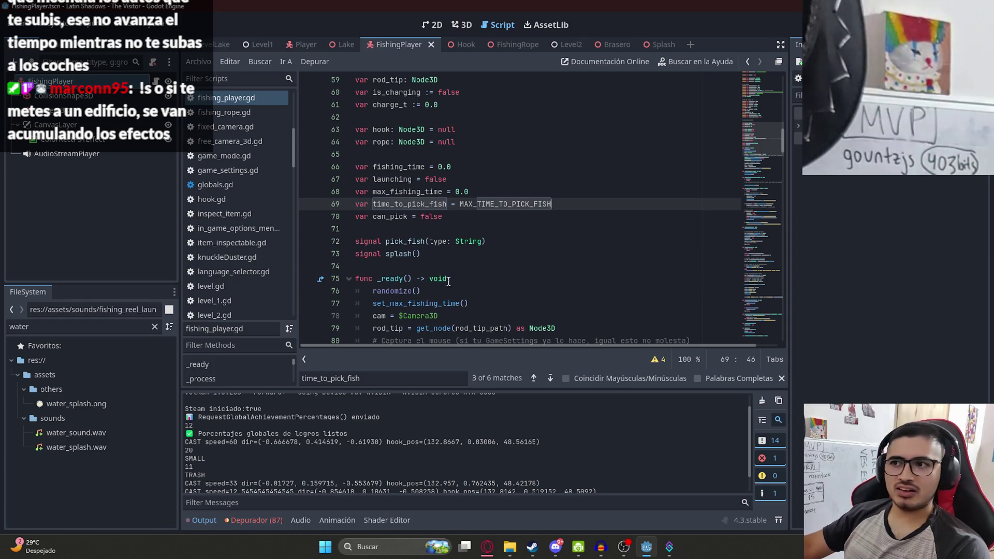
left_click(489, 252)
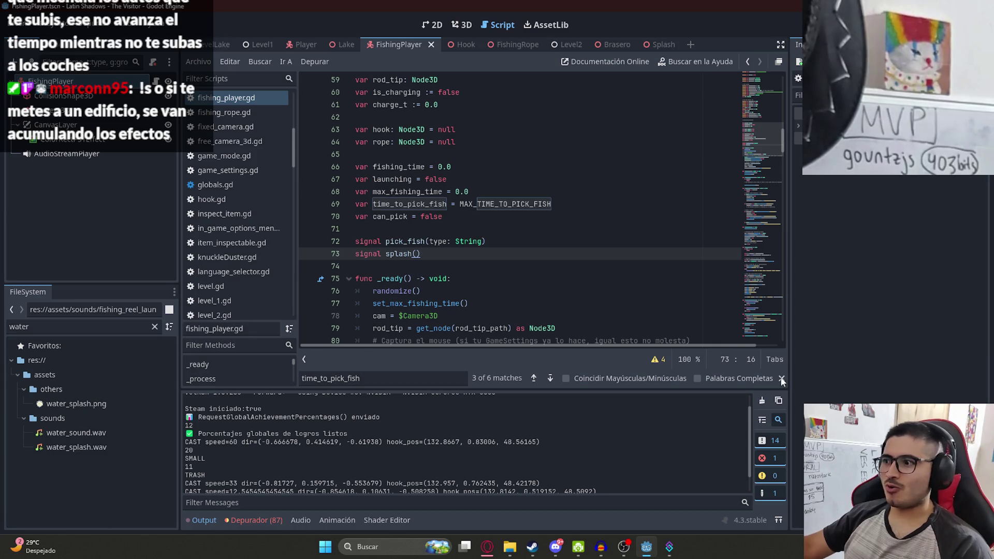
Search time_to_pick_fish and step through its matches down to the countdown in process_pick
key("Escape")
double_click(409, 192)
double_click(425, 204)
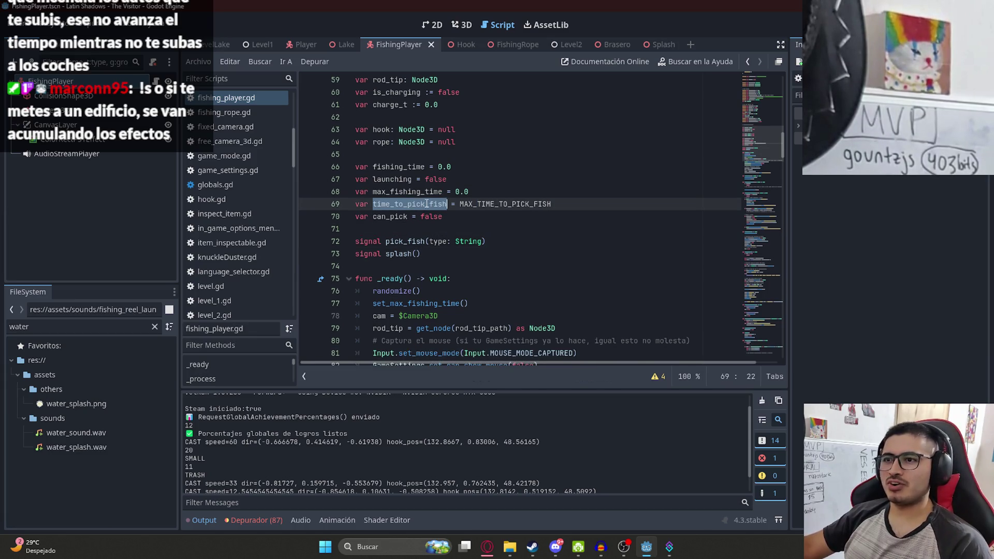
key("ctrl+f")
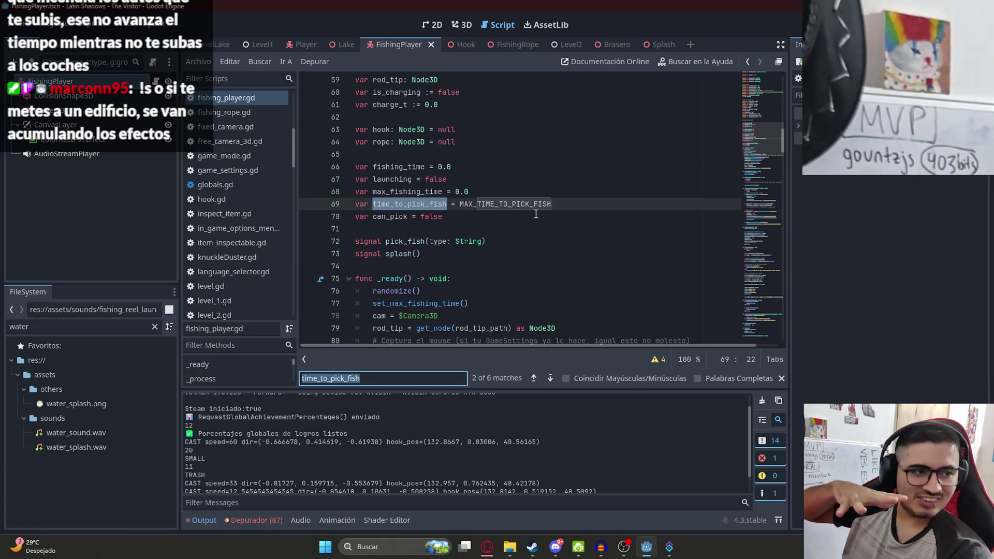
type("\\")
key("ctrl+z")
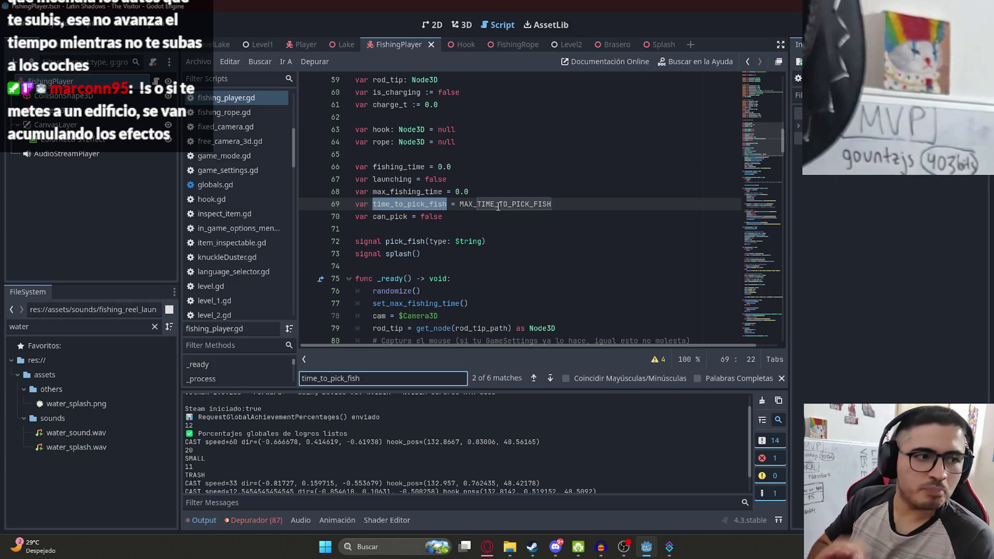
key("Return")
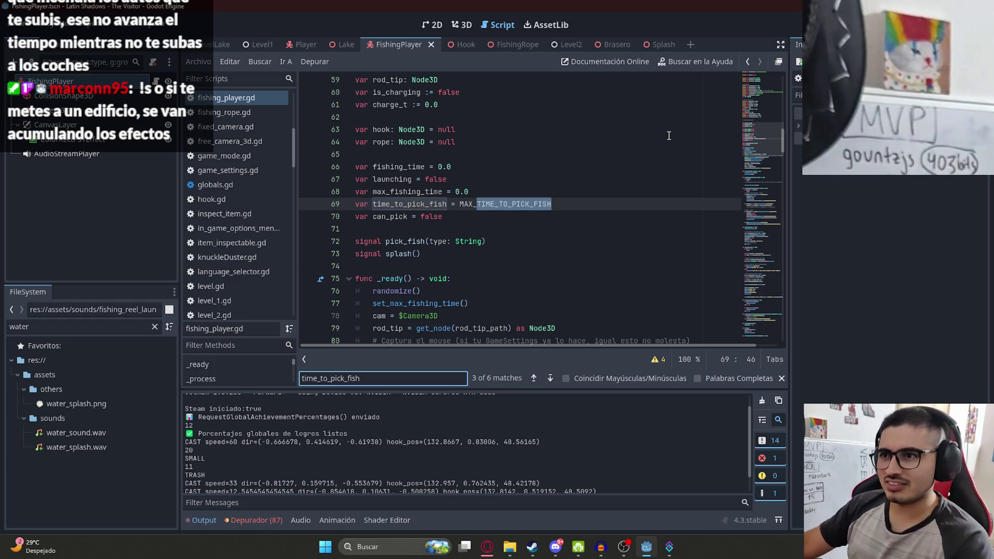
key("Return")
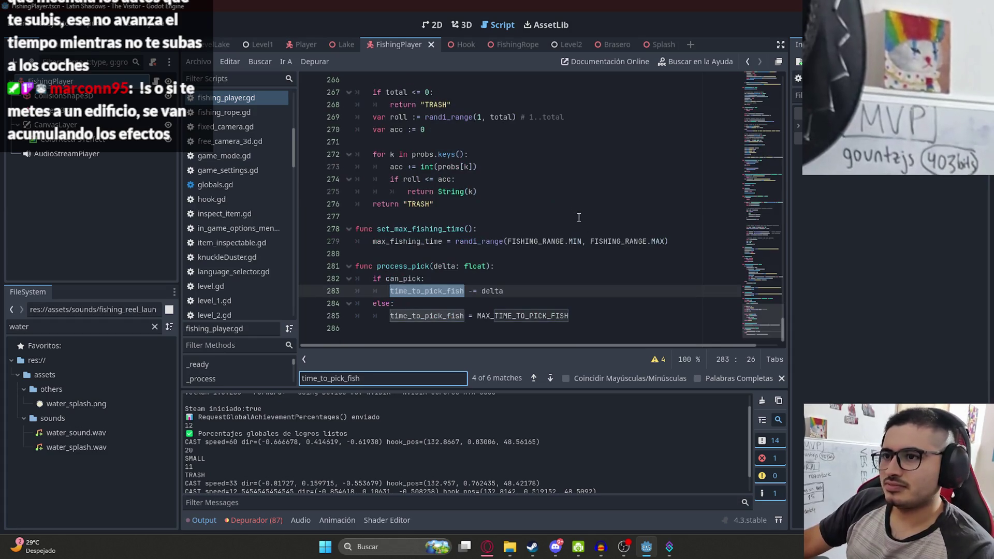
Step through the time_to_pick_fish matches around the process_pick countdown on line 283
key("Return")
left_click(472, 291)
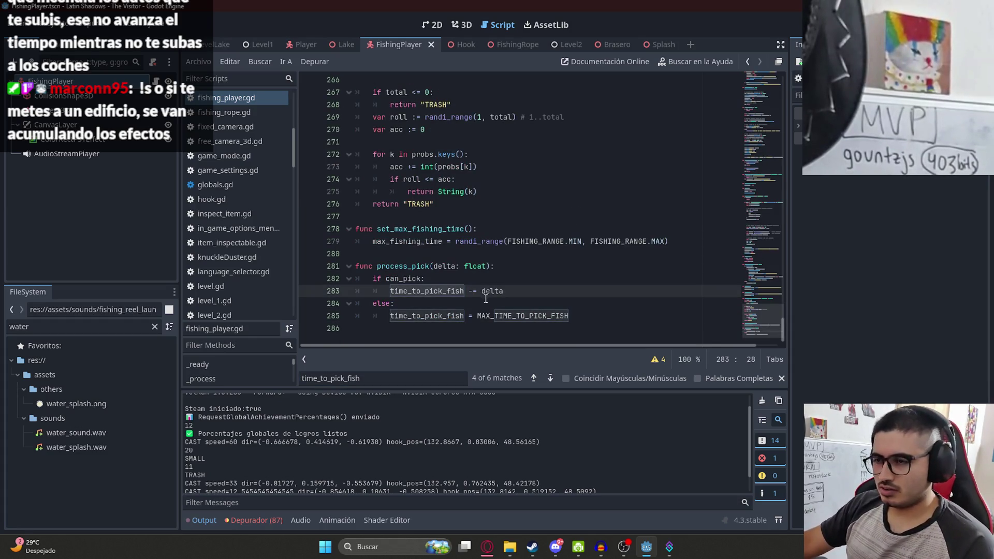
double_click(431, 266)
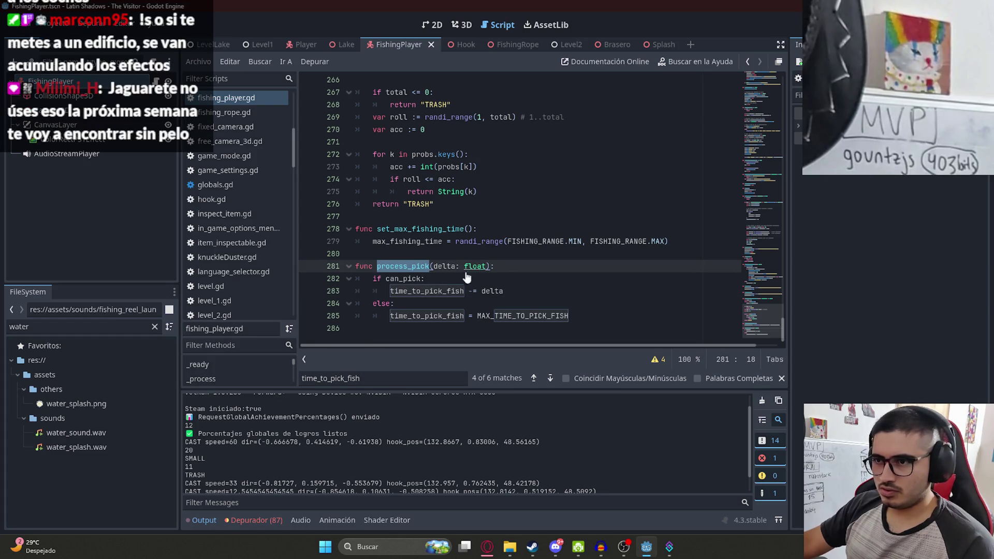
key("F3")
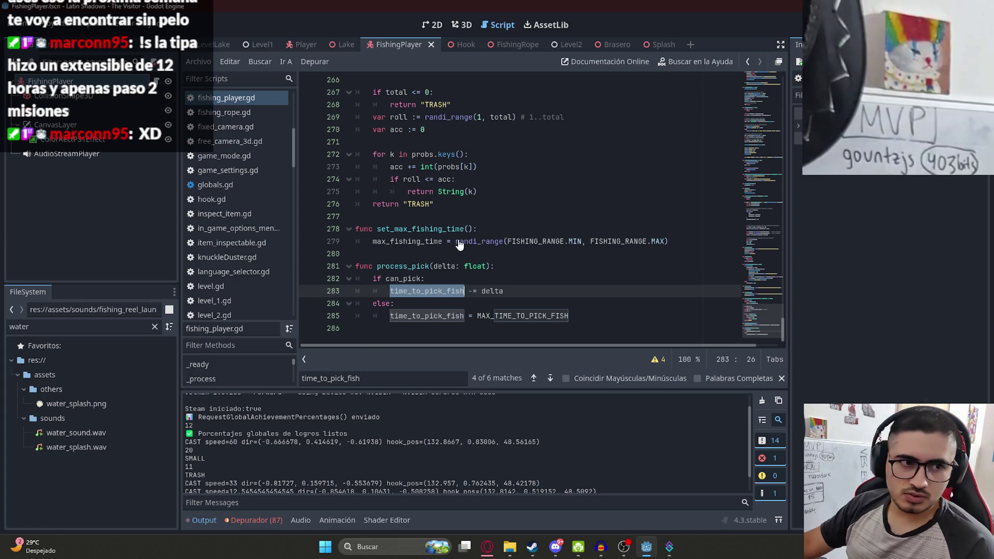
left_click(631, 228)
Search 'pick' through its matches, then 'take' to reach the fish_take check on line 123
key("ctrl+f")
type("pick")
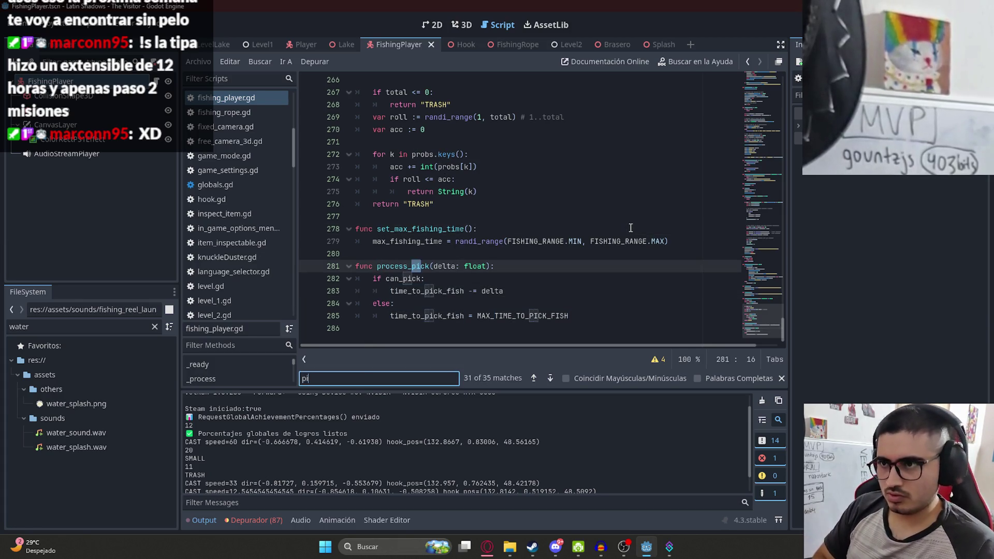
key("Return")
key("Return")
key("Return")
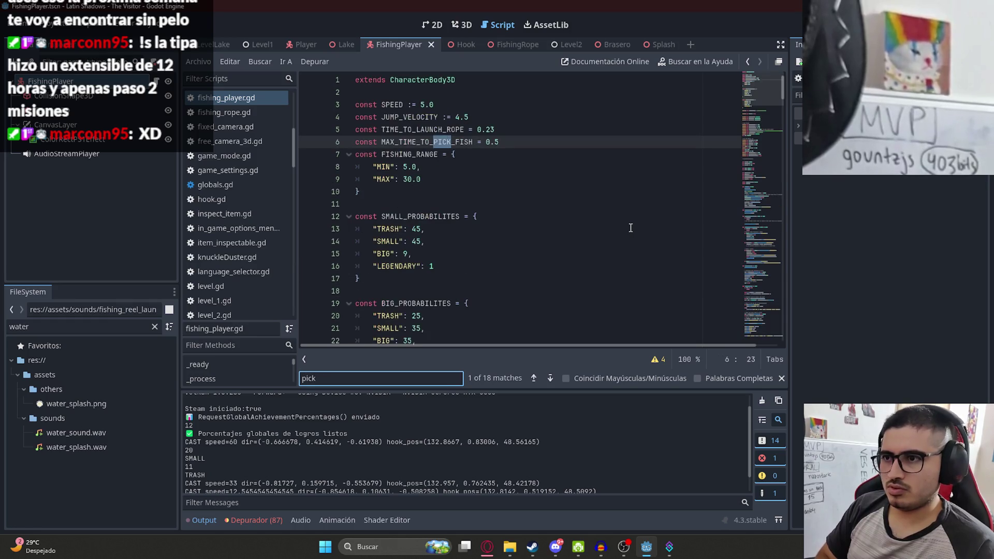
key("Return")
key("Return")
key("Return")
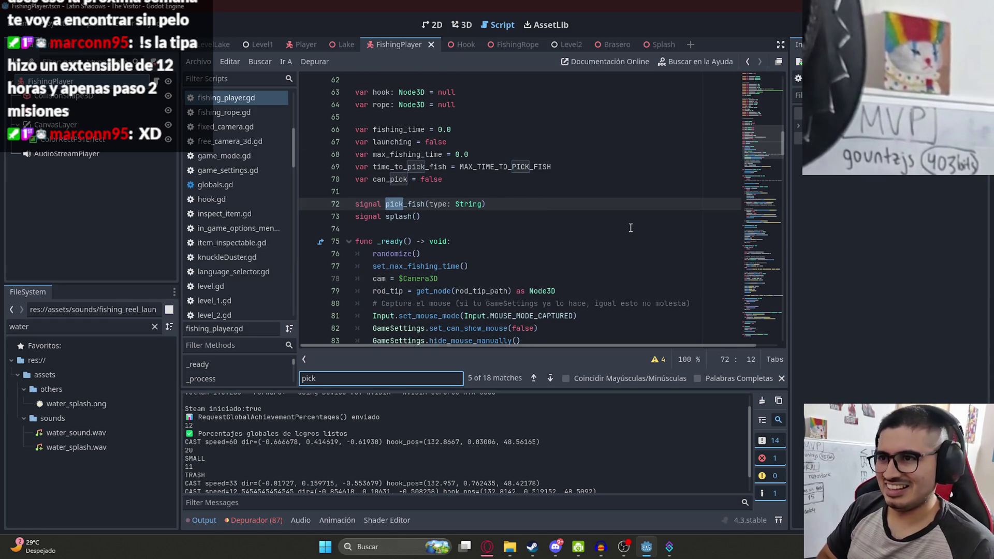
key("Return")
key("Return")
key("Return")
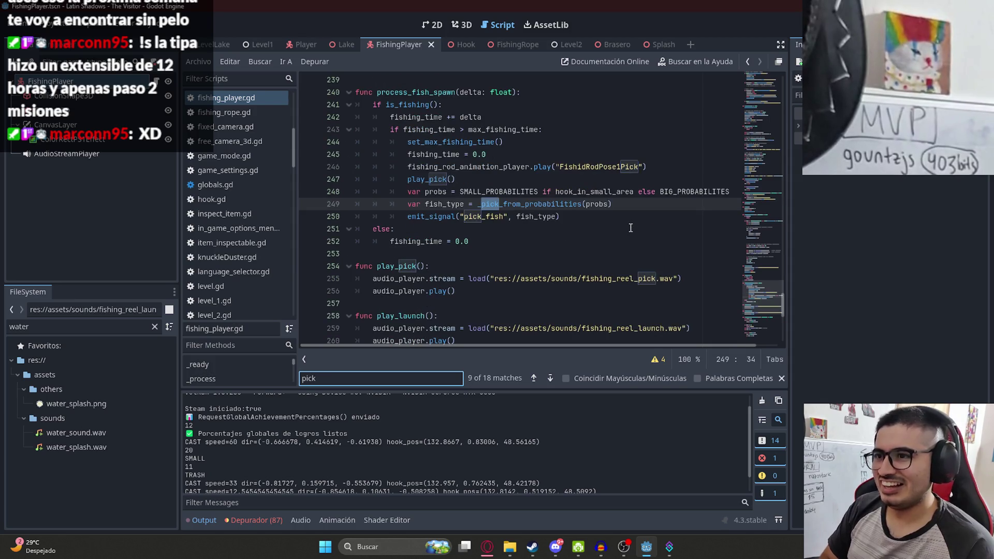
key("Return")
key("Return")
key("Return")
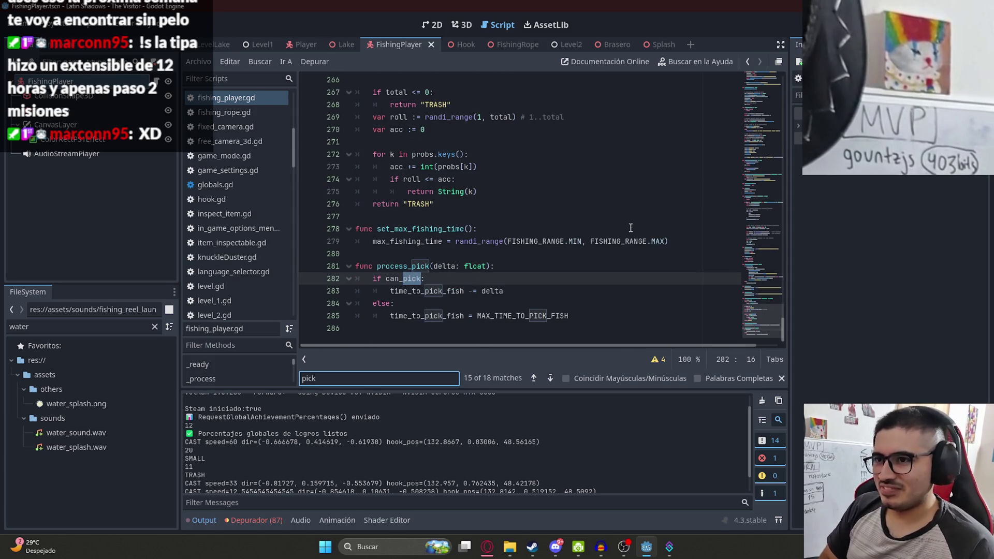
type("take")
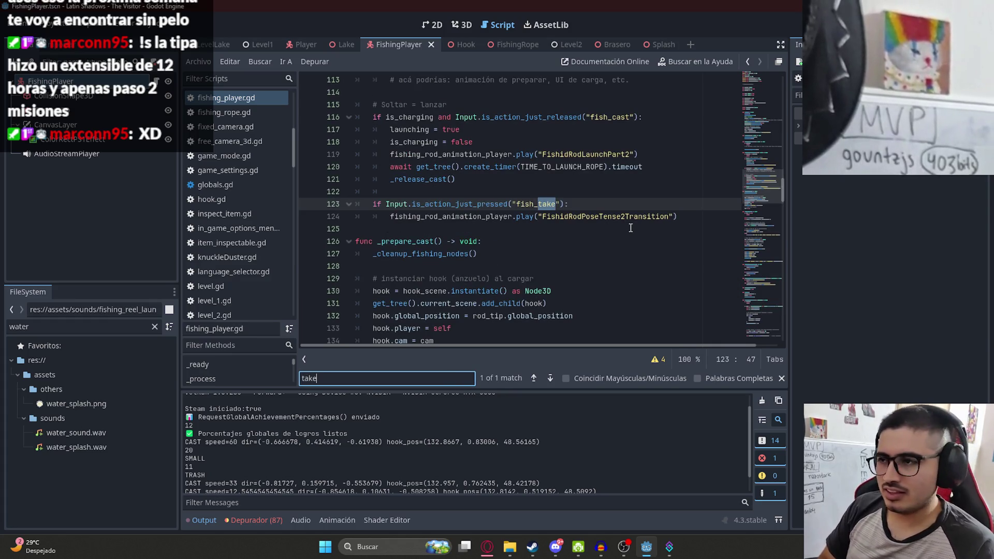
left_click(641, 185)
left_click(561, 203)
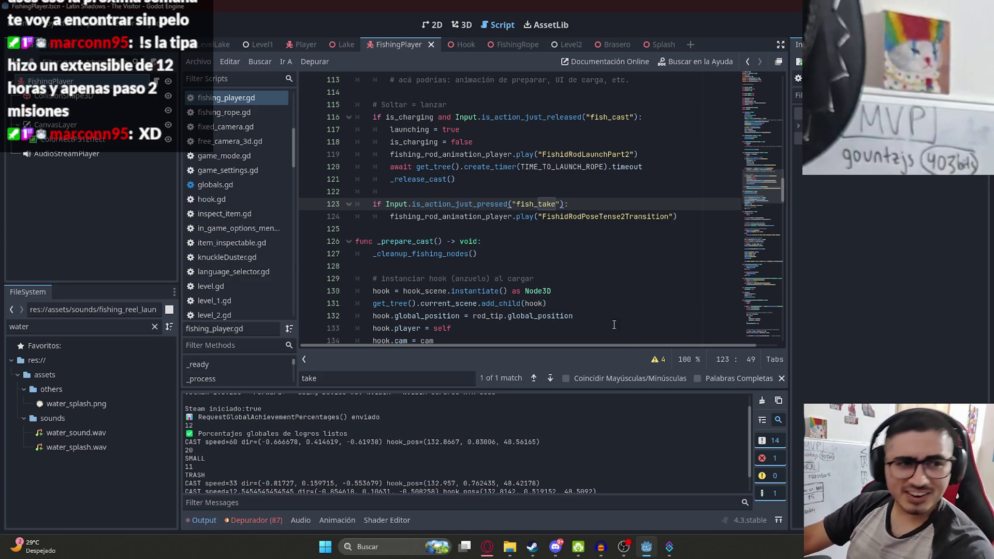
Add 'and time_to_pick_fish > 0' before the colon on line 123 and save
left_click(618, 230)
left_click(565, 204)
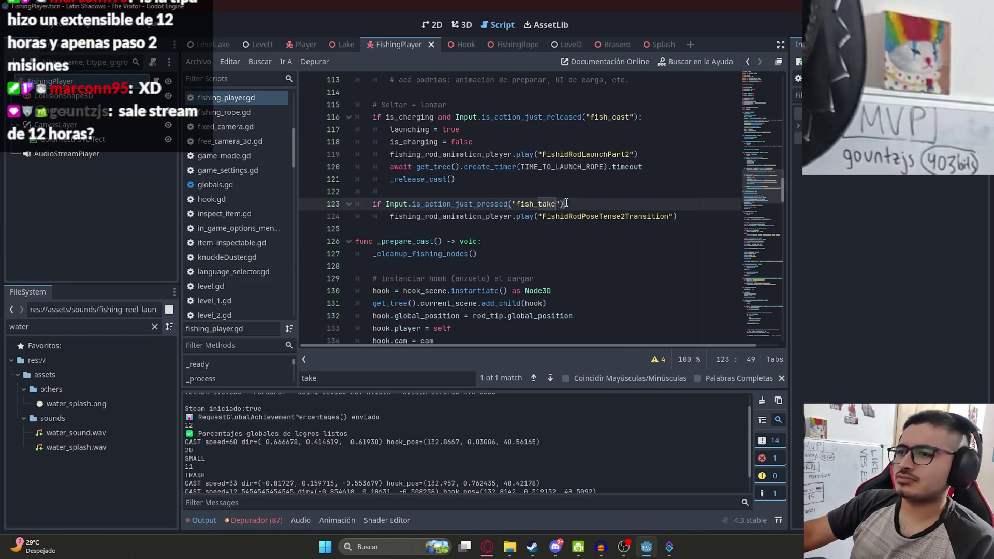
type("and time_to_pick_fish >")
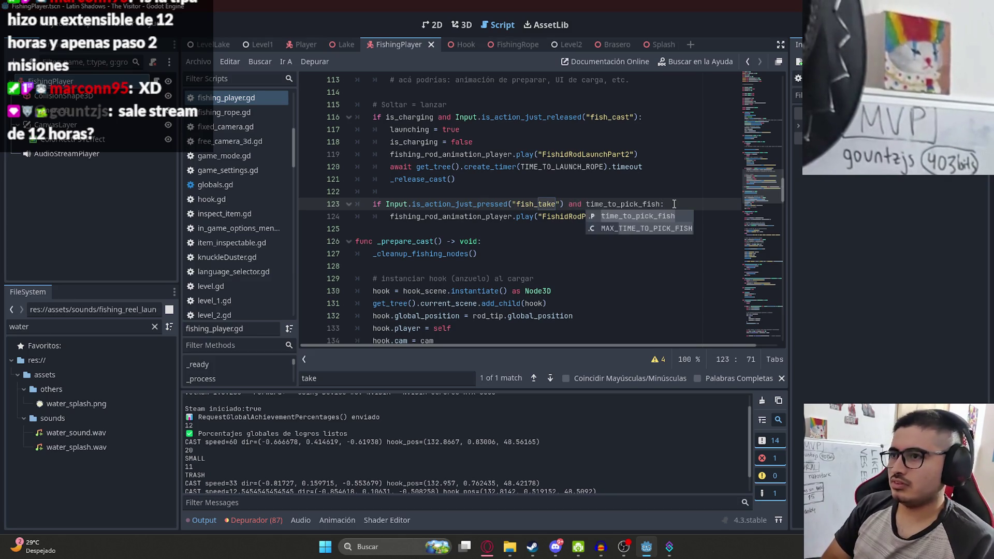
type("=")
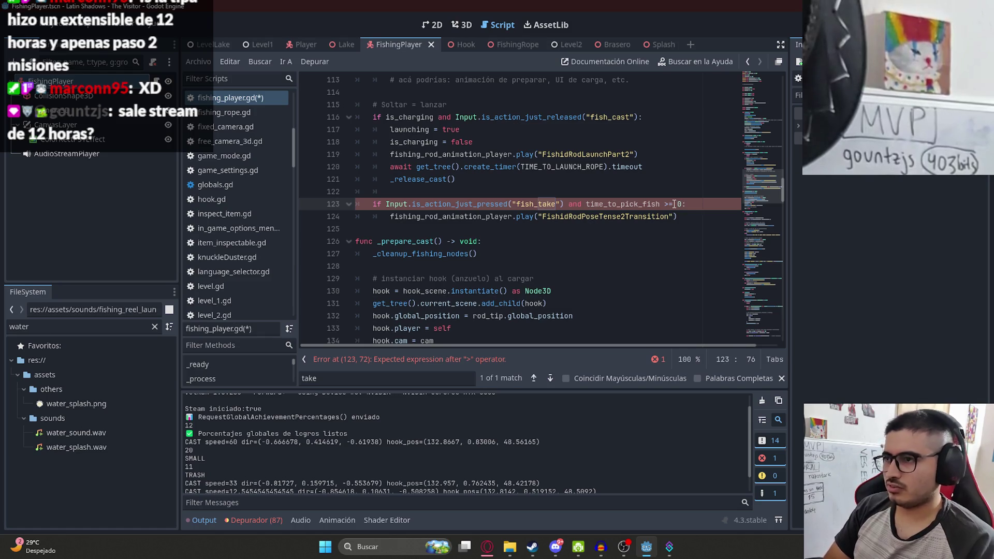
key("BackSpace")
key("ctrl+s")
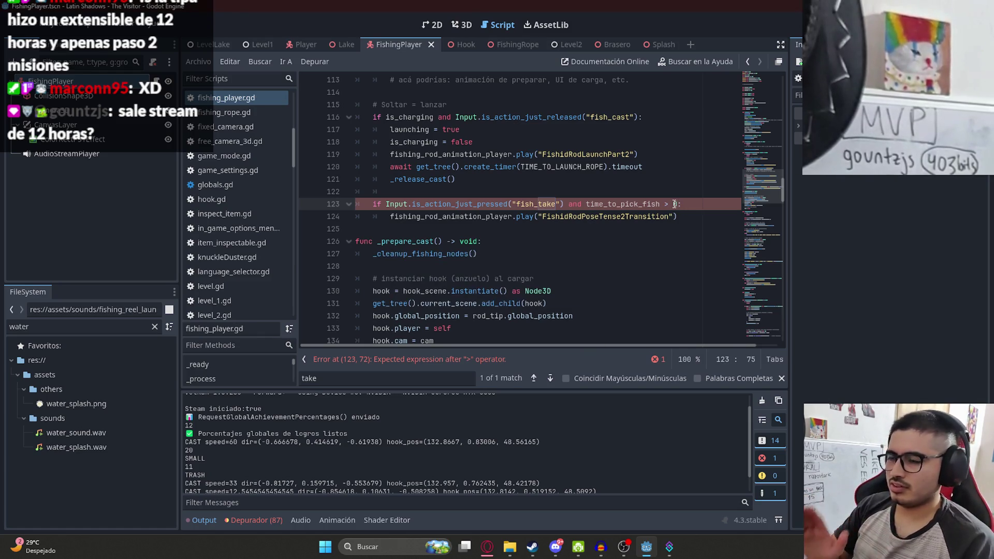
Search time_to_pick_fish to jump to its match in process_pick
double_click(620, 207)
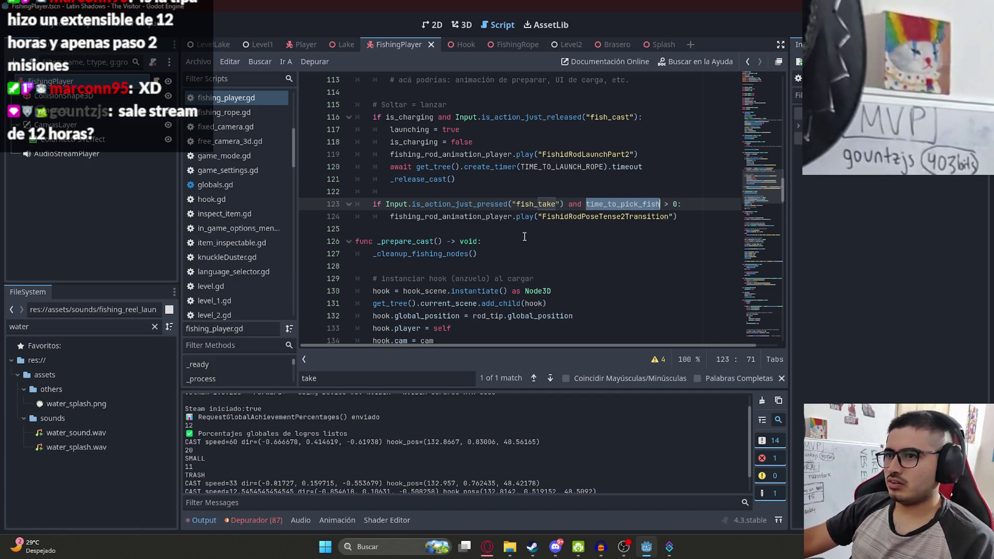
key("ctrl+f")
key("Return")
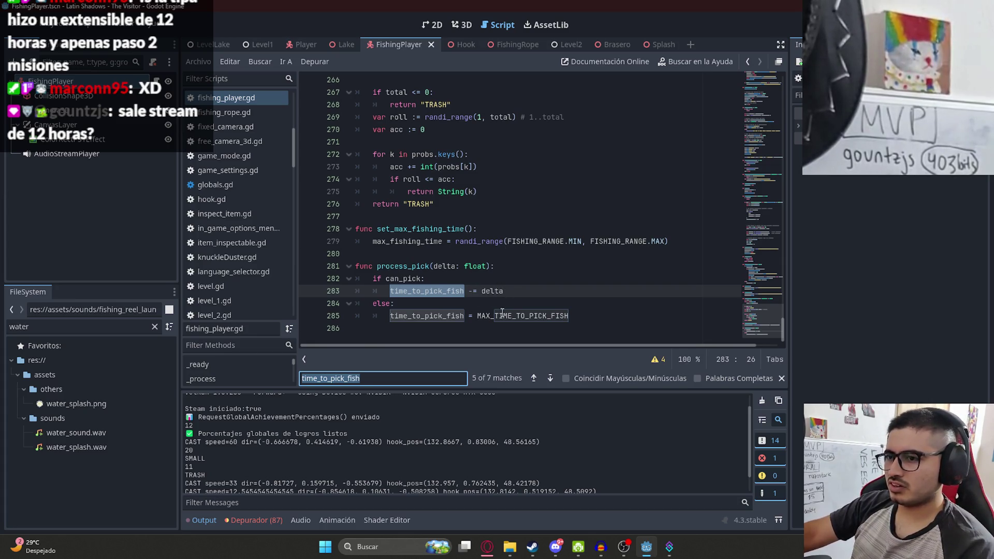
Search can_pick from line 282 and cycle to its 'can_pick = false' declaration on line 70
left_click(433, 318)
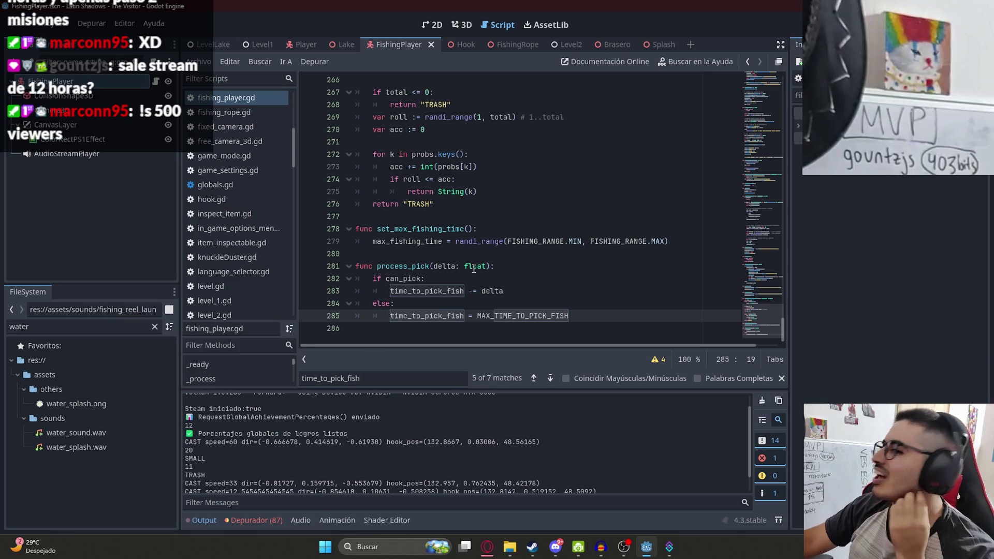
left_click(518, 229)
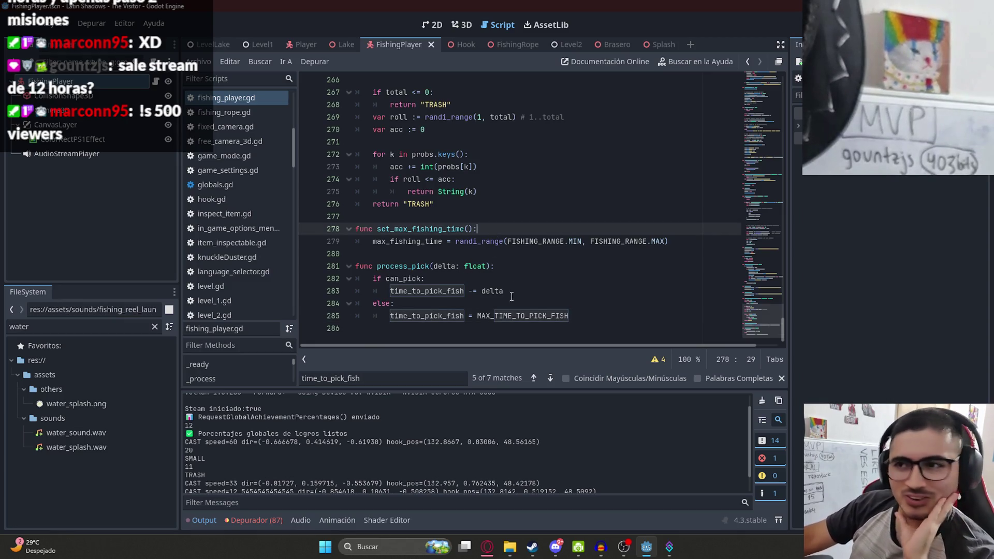
left_click(556, 253)
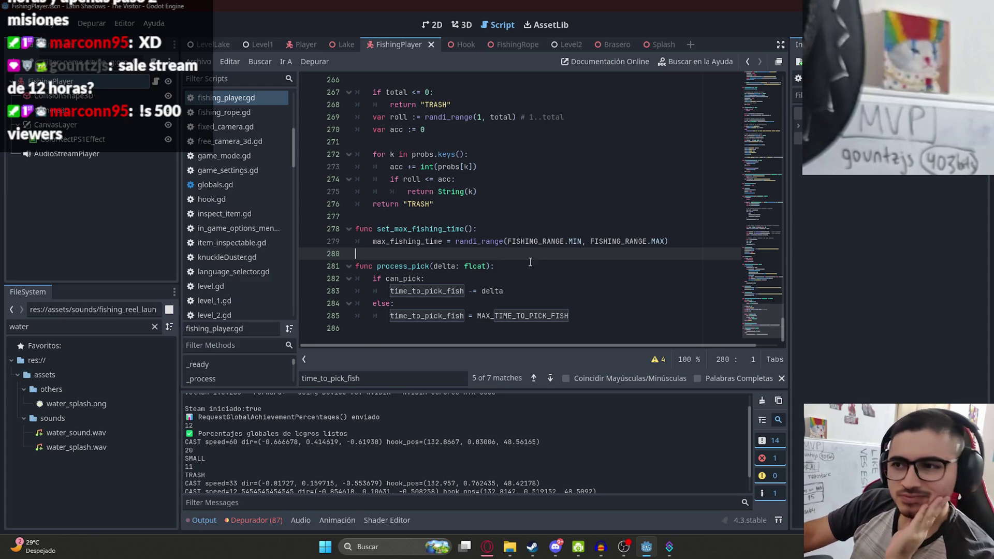
double_click(446, 295)
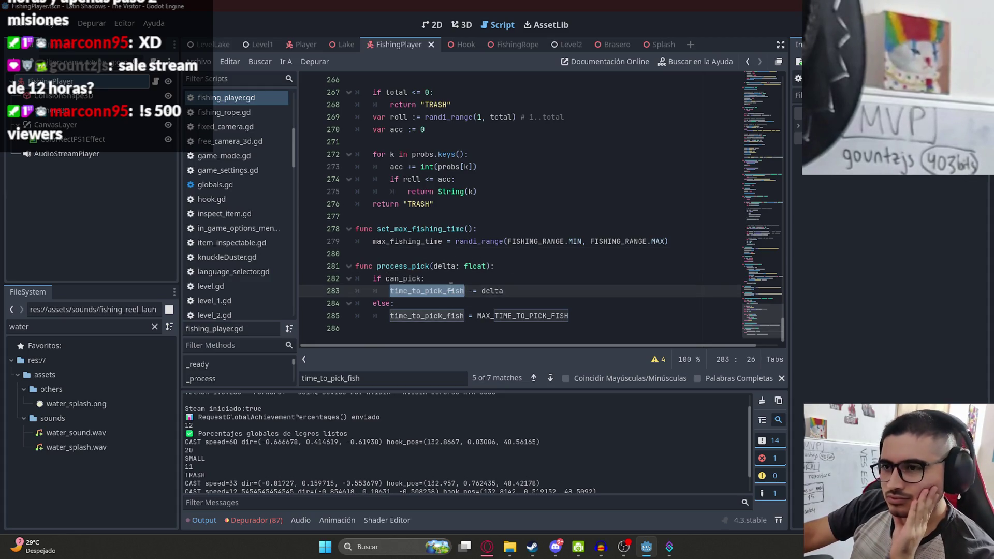
double_click(394, 278)
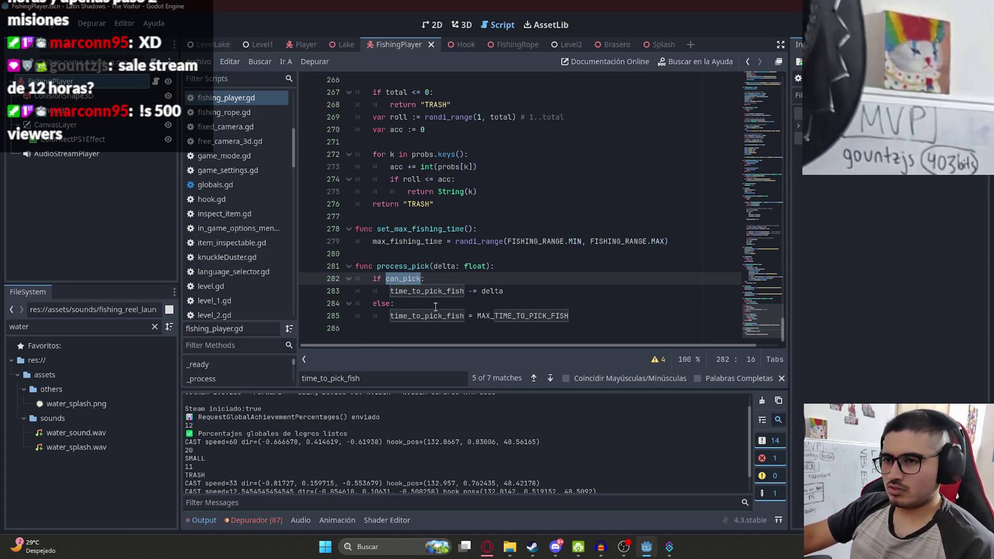
key("ctrl+f")
key("Return")
key("Return")
key("Return")
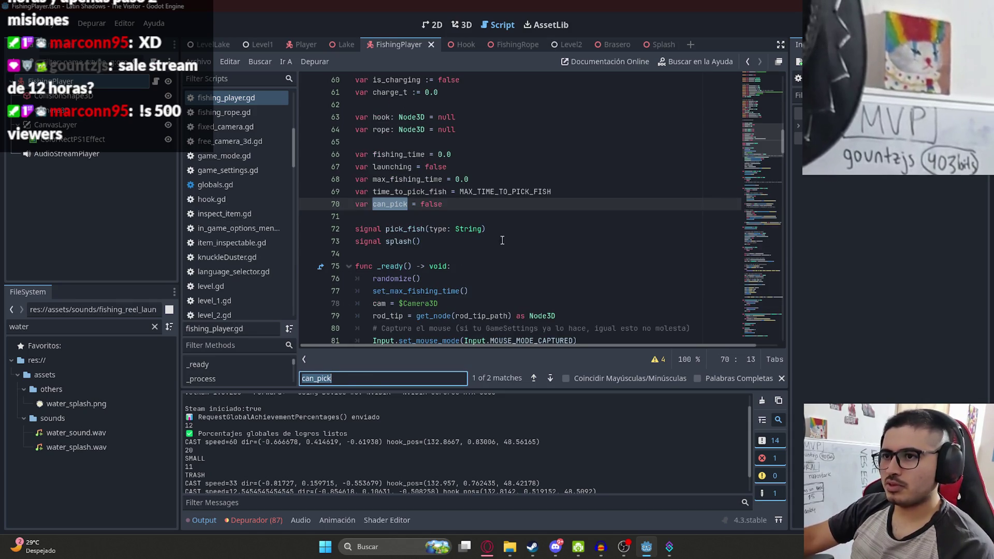
key("Return")
Search the script for 'Pick' and inspect the fishing_time code around line 245
left_click(513, 225)
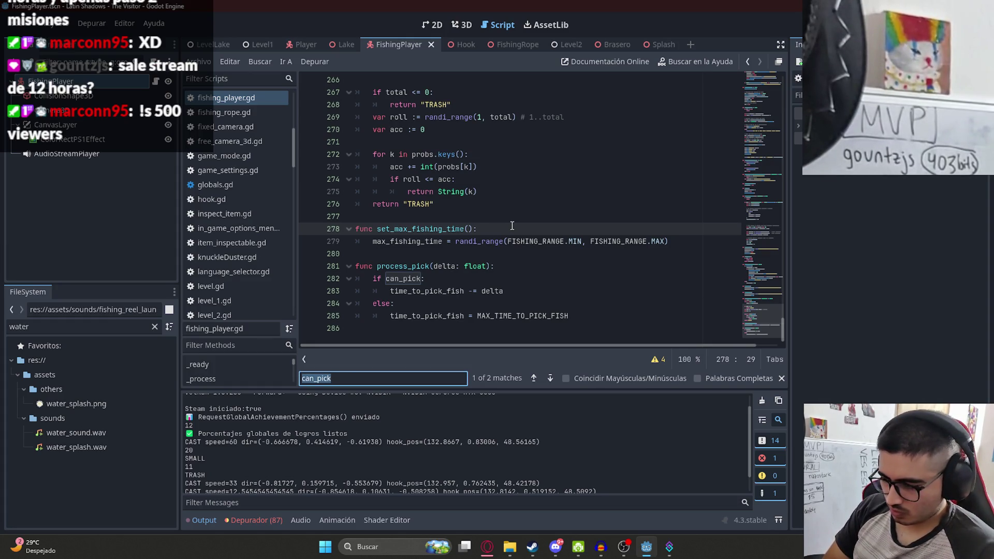
type("type")
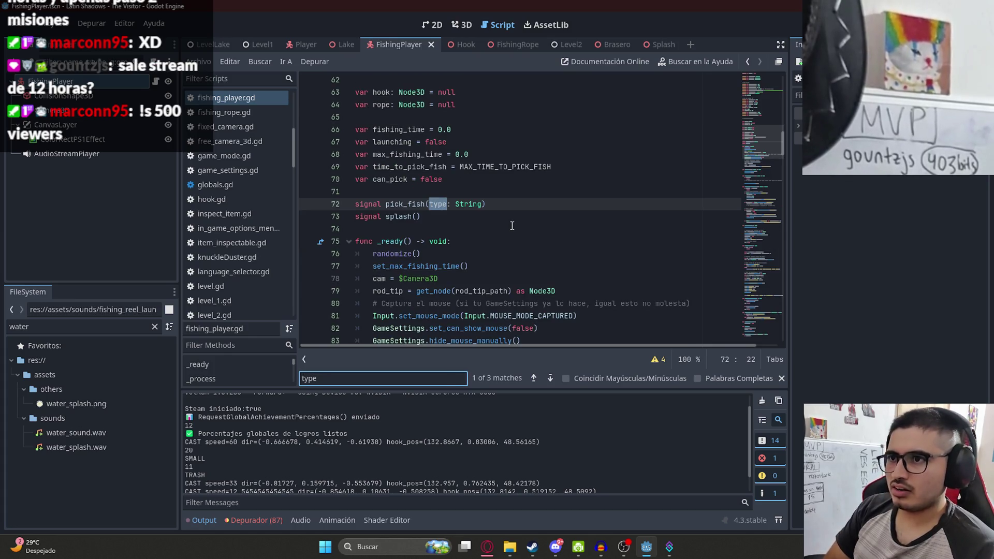
type("pick")
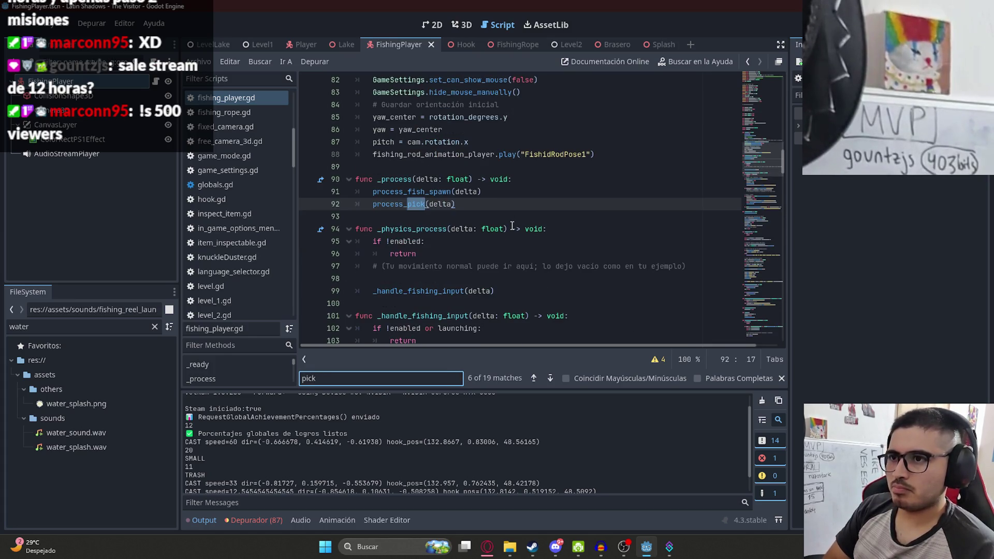
key("Return")
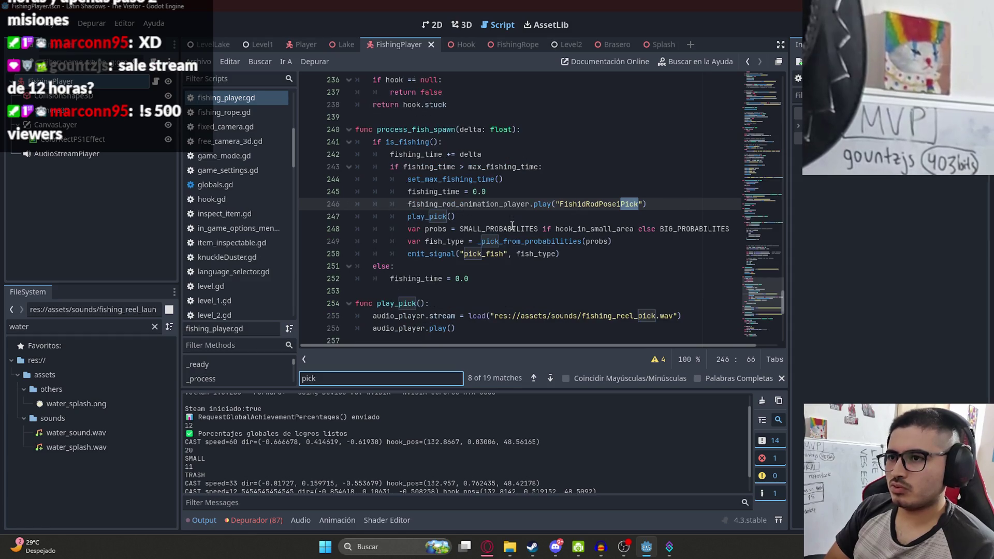
left_click(782, 379)
left_click(635, 194)
left_click(450, 205)
left_click(463, 191)
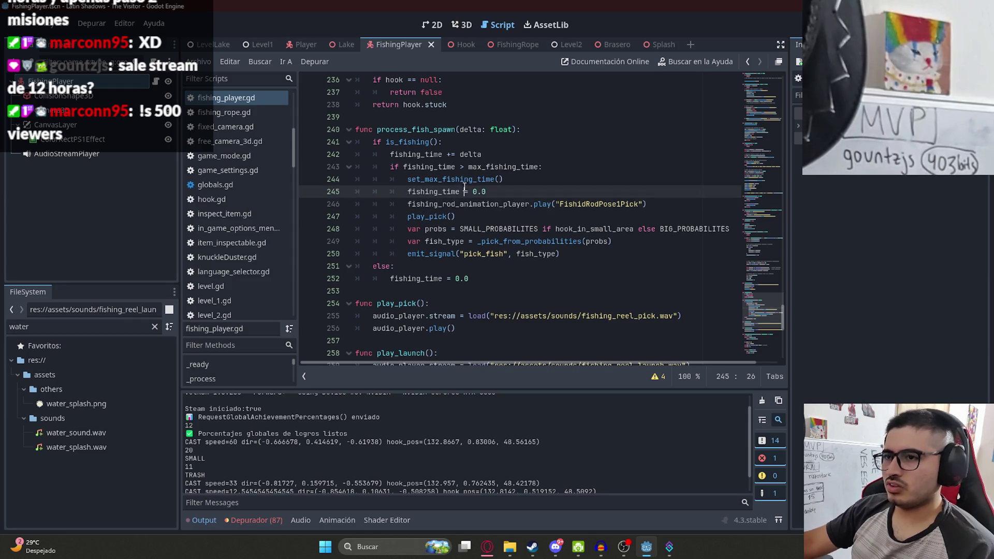
double_click(431, 192)
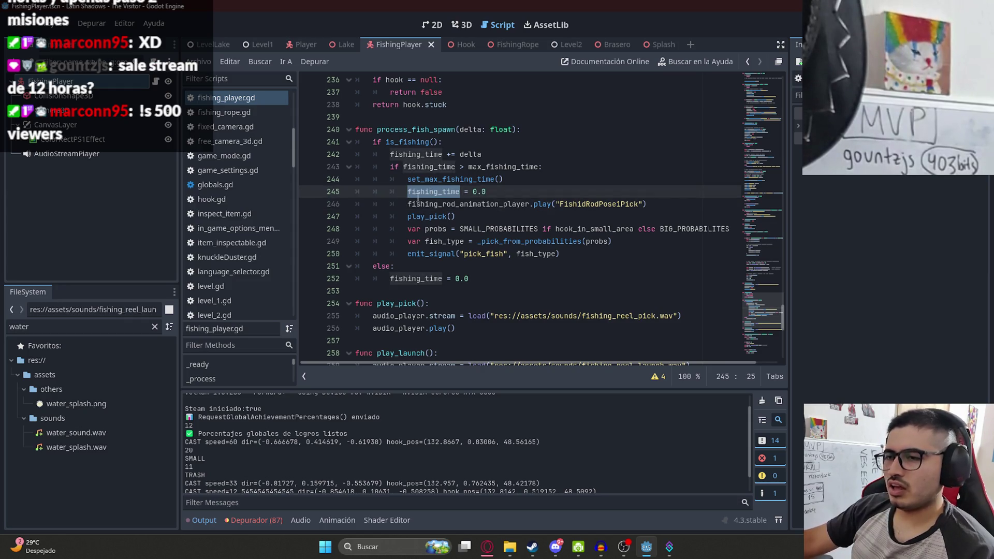
left_click(436, 191)
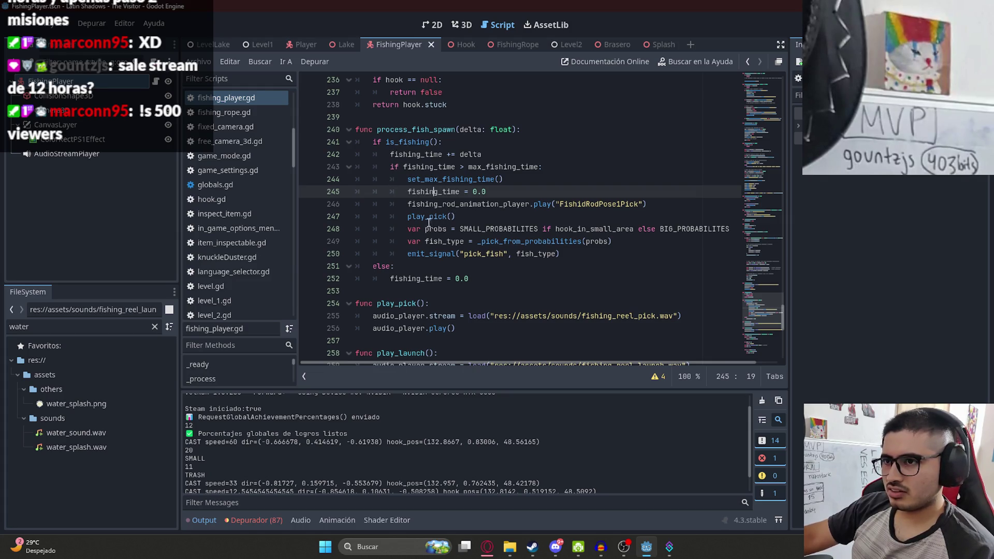
Add 'can_pick = true' on a new line after the pick_fish emit_signal
left_click(601, 252)
key("Return")
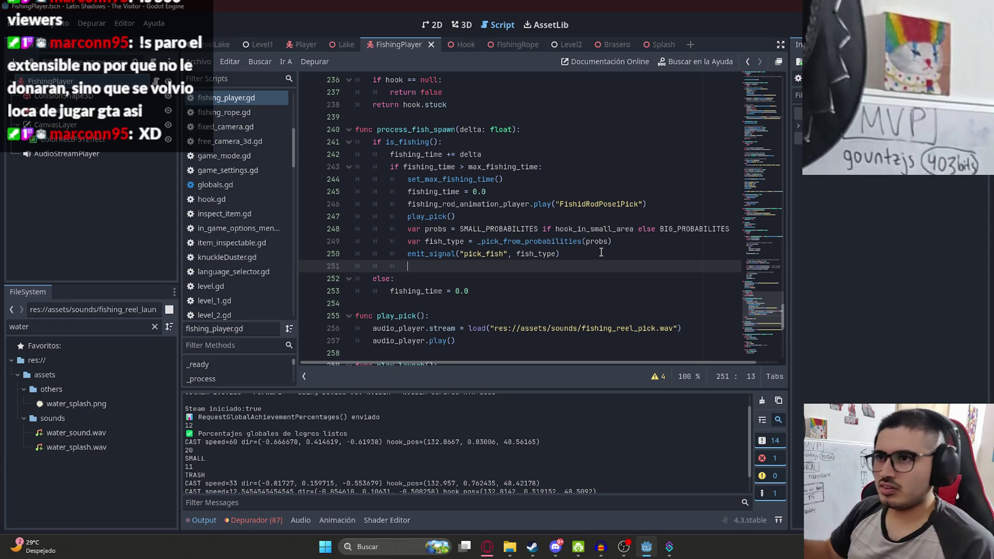
type("can_pick = tru")
key("Return")
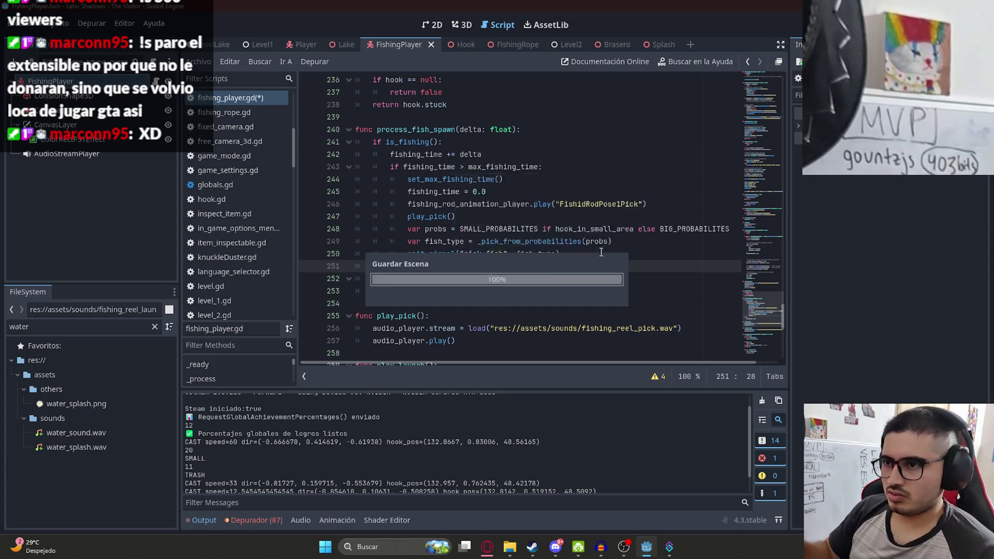
key("Home")
key("ctrl+shift+Right")
Replace the 'time_to_pick_fish > 0:' condition on line 123 with 'can_pick:'
scroll(759, 331, "down", 10)
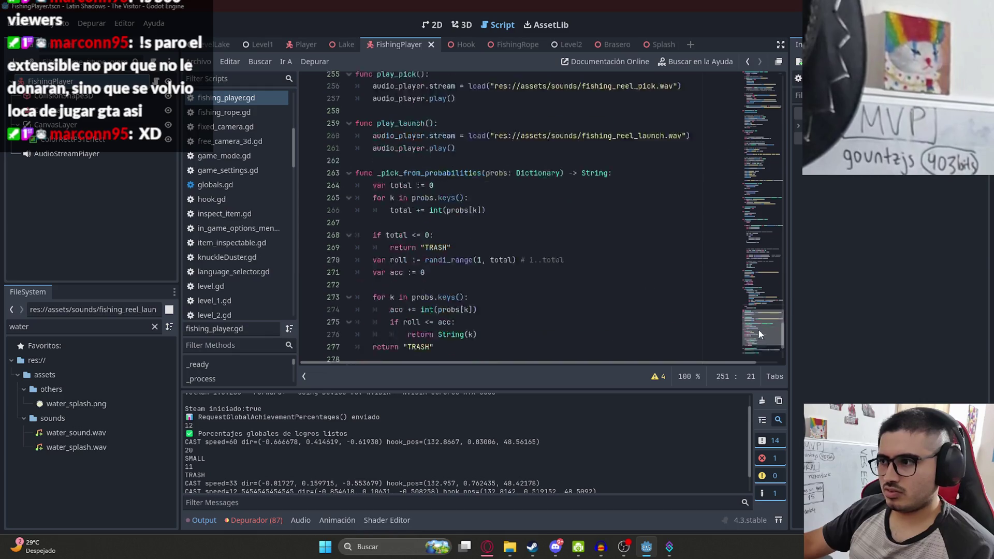
left_click(395, 291)
double_click(394, 291)
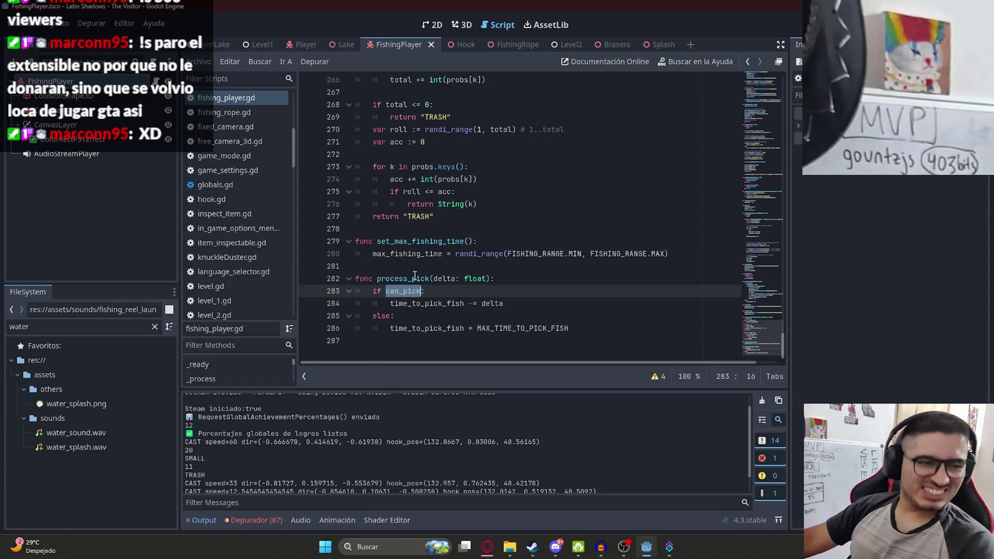
left_click(763, 149)
left_click(683, 230)
scroll(752, 182, "up", 10)
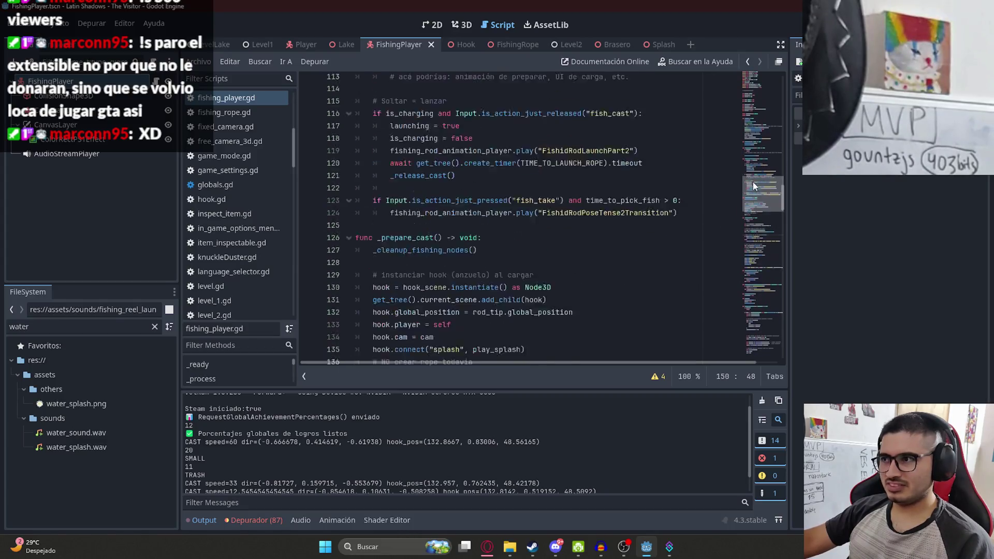
double_click(640, 278)
left_click_drag(585, 279, 682, 279)
type("can_pick:")
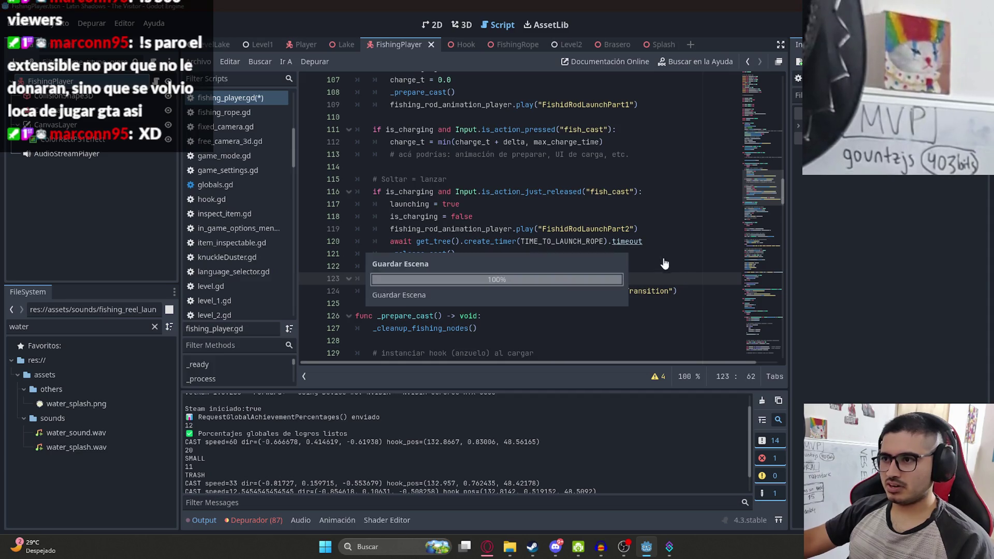
Select the time_to_pick_fish -= delta statement in process_pick
left_click_drag(749, 187, 769, 359)
left_click(438, 315)
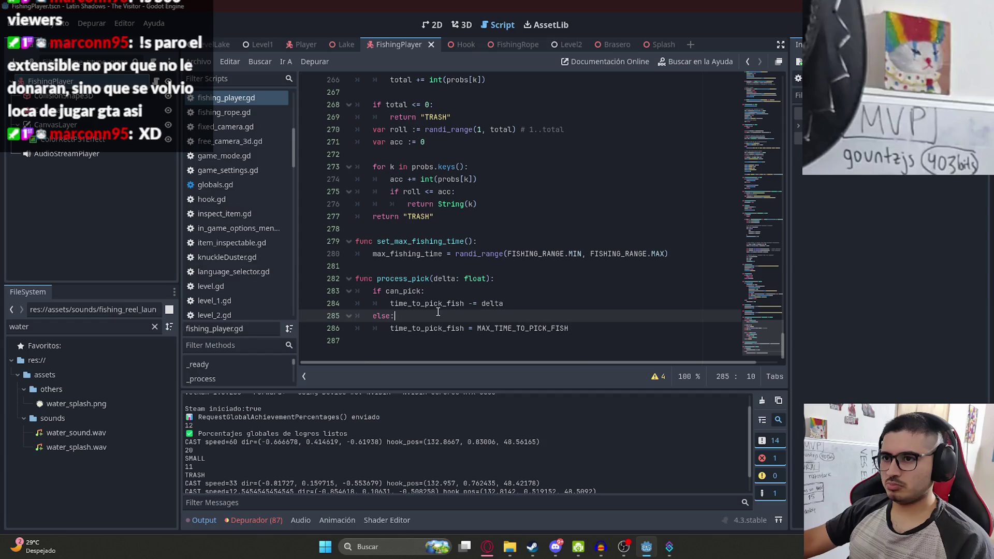
left_click_drag(392, 303, 537, 304)
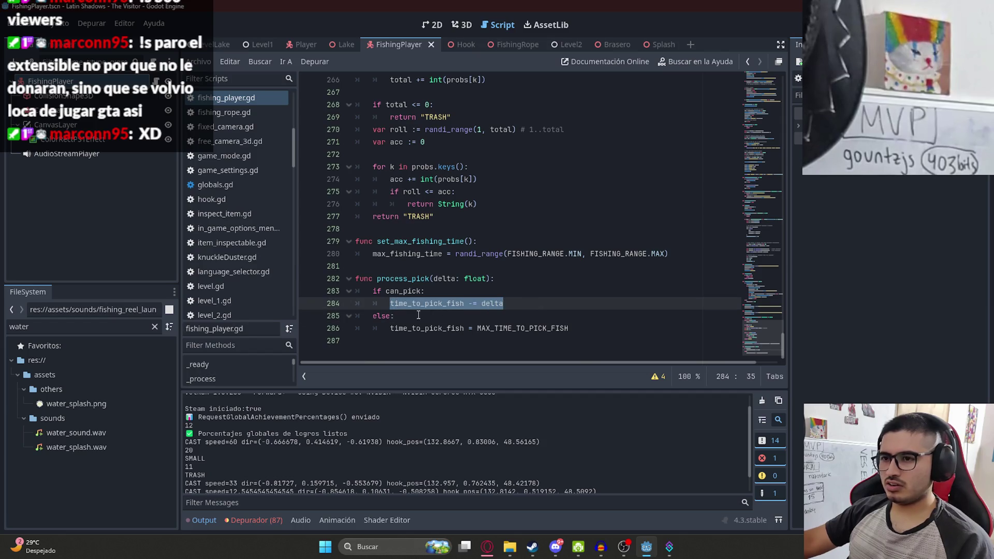
Delete the else branch and the leftover MAX_TIME_TO_PICK_FISH assignment, then outdent the time_to_pick_fish line
left_click_drag(396, 316, 351, 316)
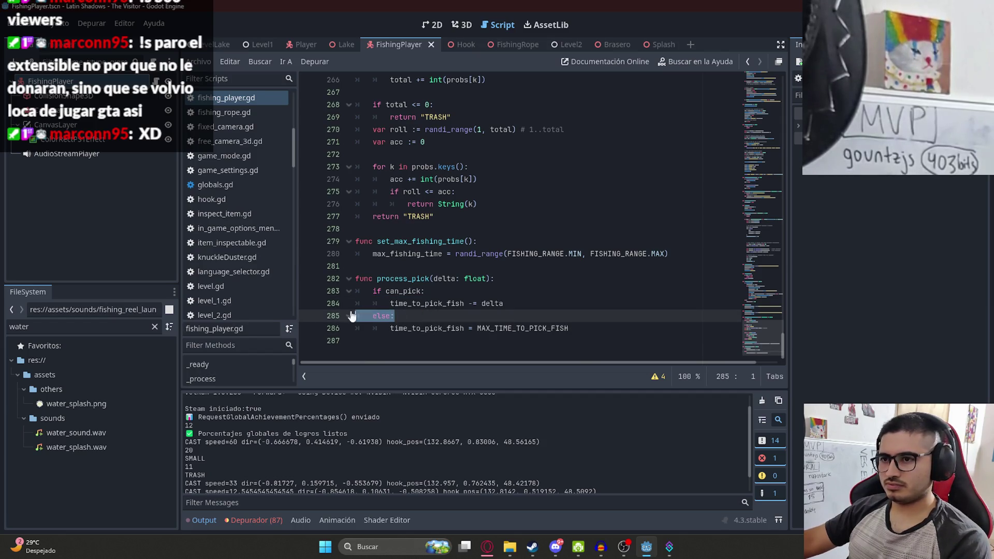
key("ctrl+shift+k")
left_click_drag(425, 291, 352, 291)
key("ctrl+shift+k")
left_click_drag(570, 303, 352, 303)
key("BackSpace")
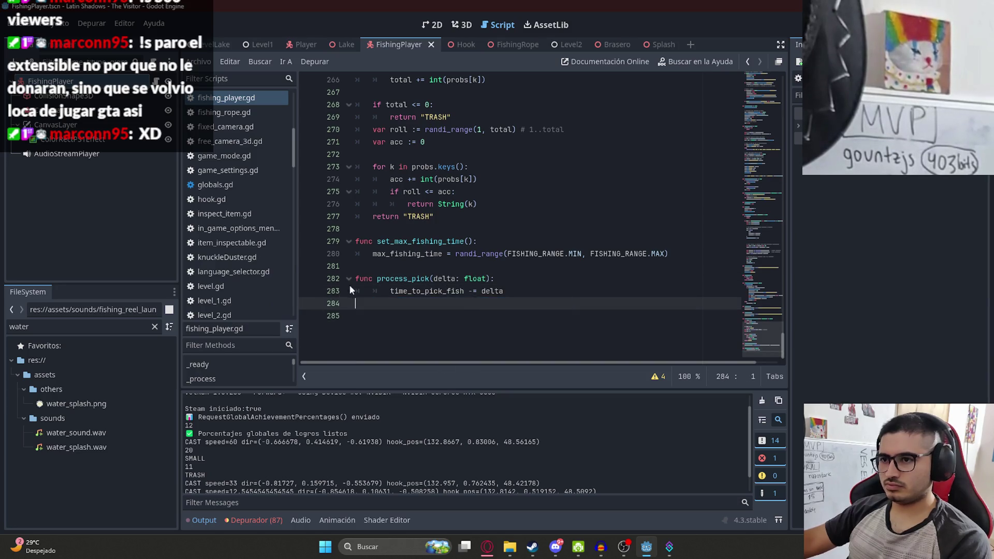
key("ctrl+shift+k")
key("BackSpace")
Wrap the time_to_pick_fish statement in an 'if can_pick:' block
left_click(527, 287)
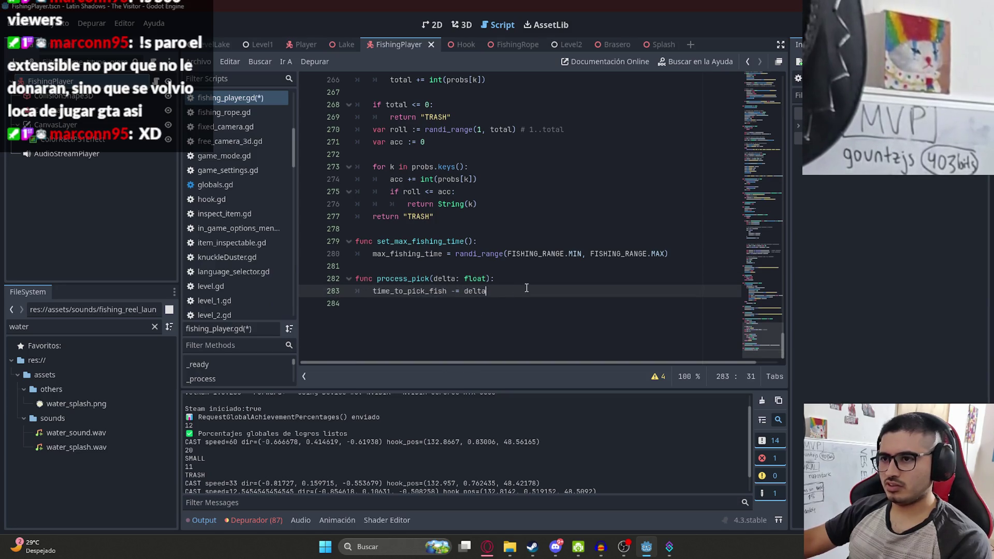
key("Return")
type("i")
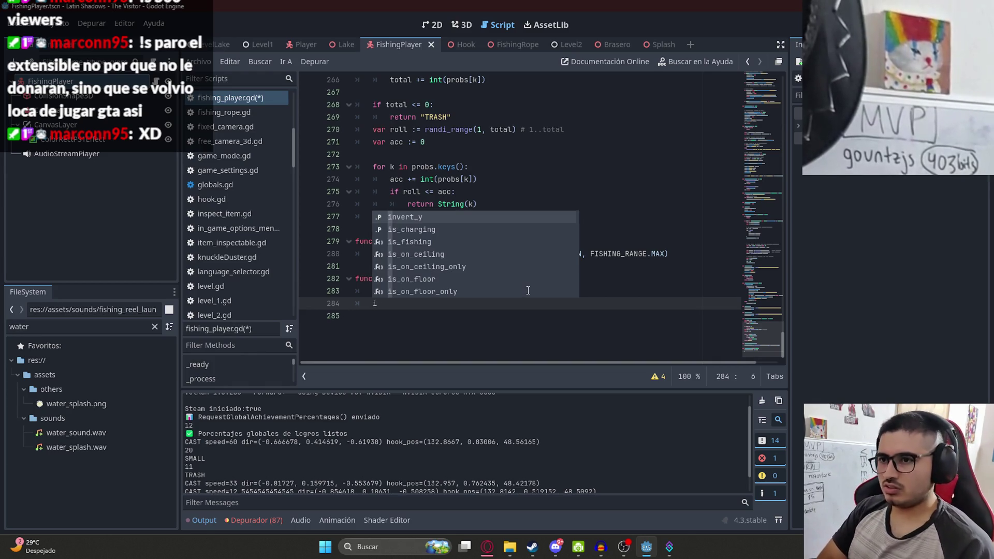
key("BackSpace")
key("BackSpace")
key("Up")
key("Return")
type("if can_po")
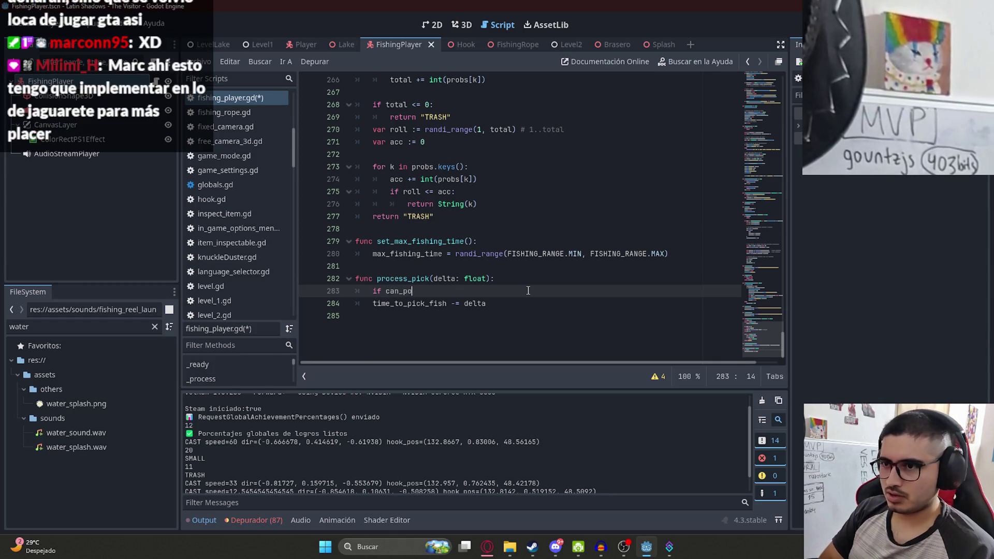
key("Return")
type(":")
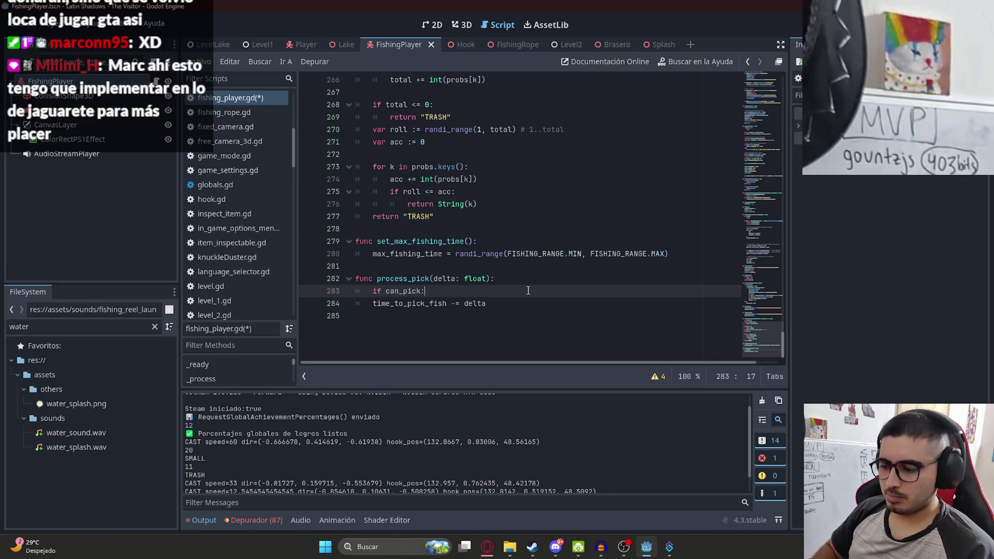
key("Right")
key("Tab")
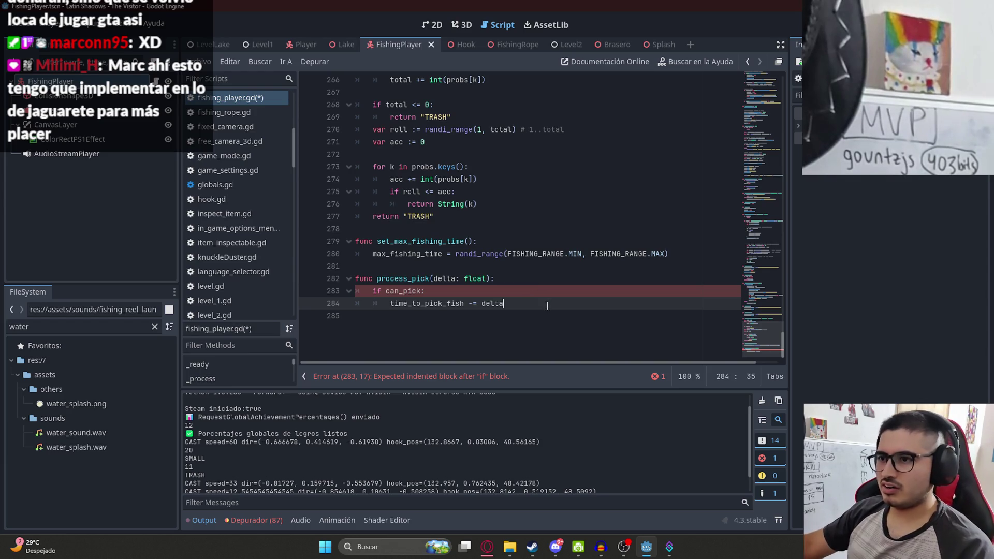
Change -= to += and add 'if time_to_pick_fish > MAX_TIME_TO_PICK_FISH:' inside the can_pick block
key("Return")
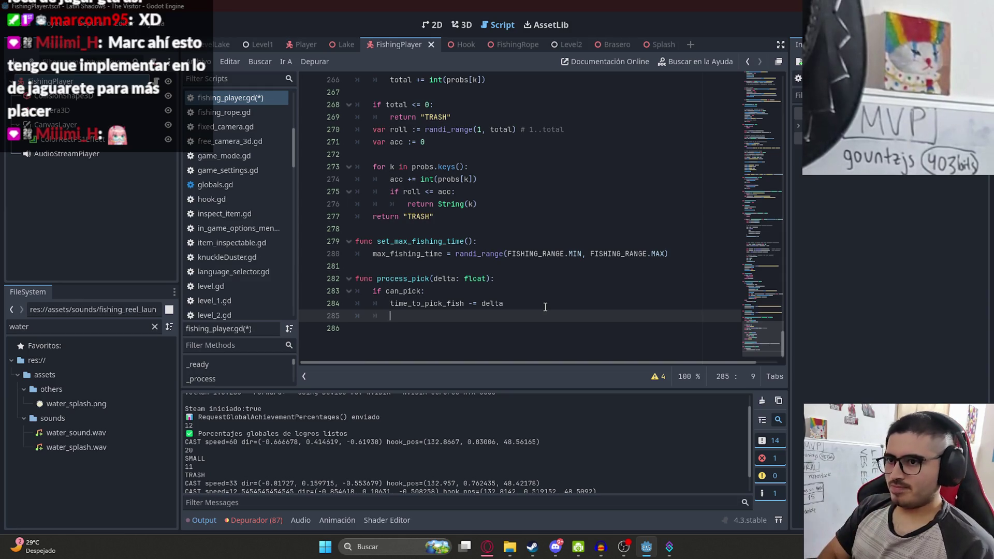
type("if tim")
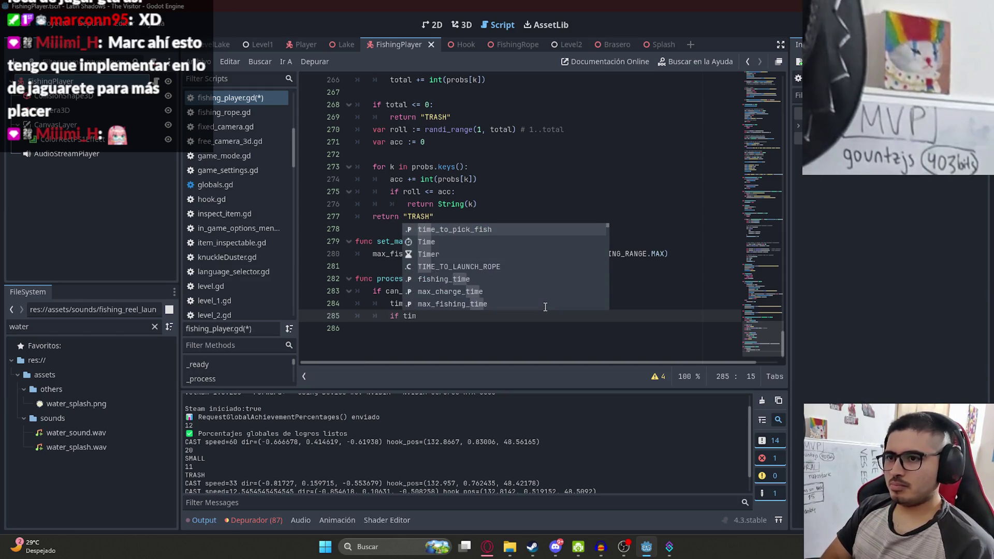
key("Return")
key("Up")
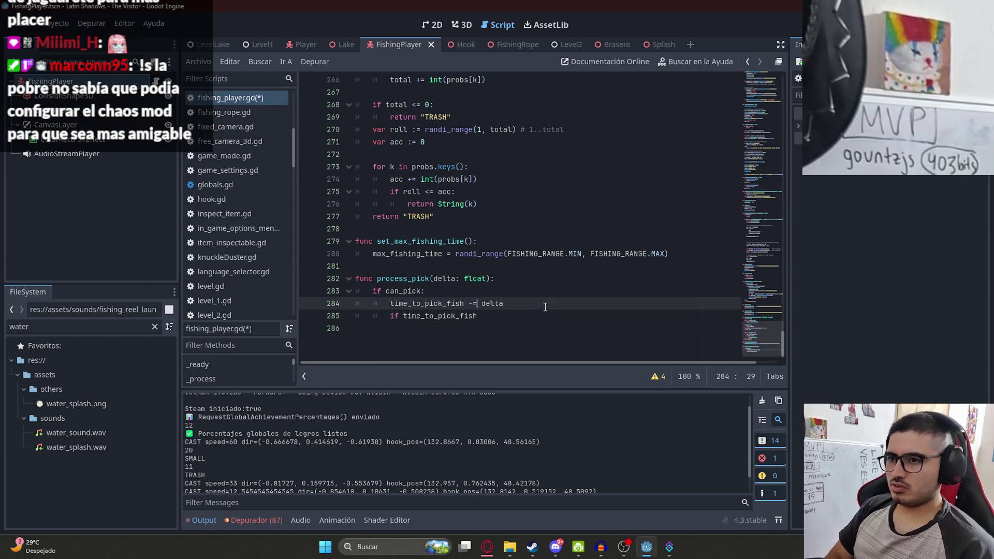
key("Left")
key("BackSpace")
type("+")
key("Escape")
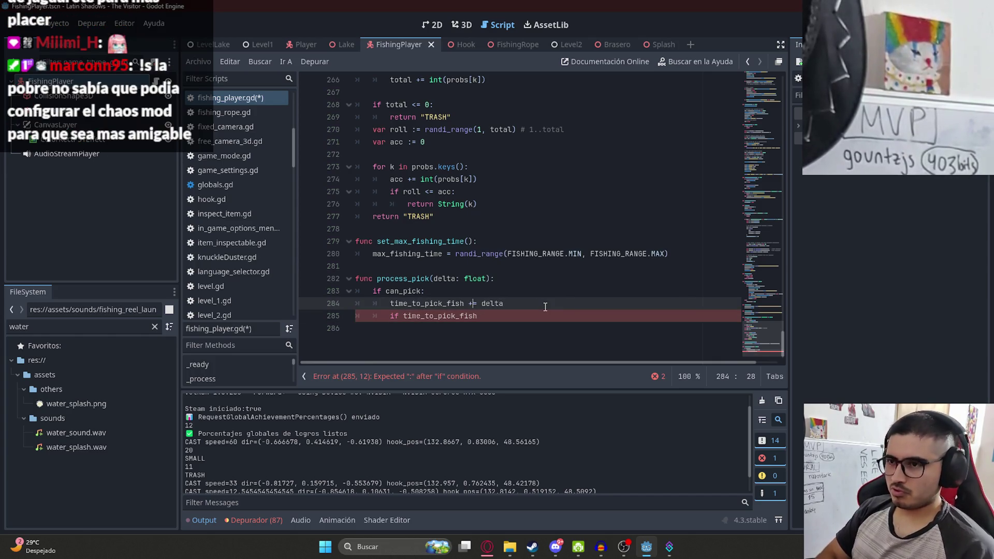
key("Down")
key("End")
type(">?")
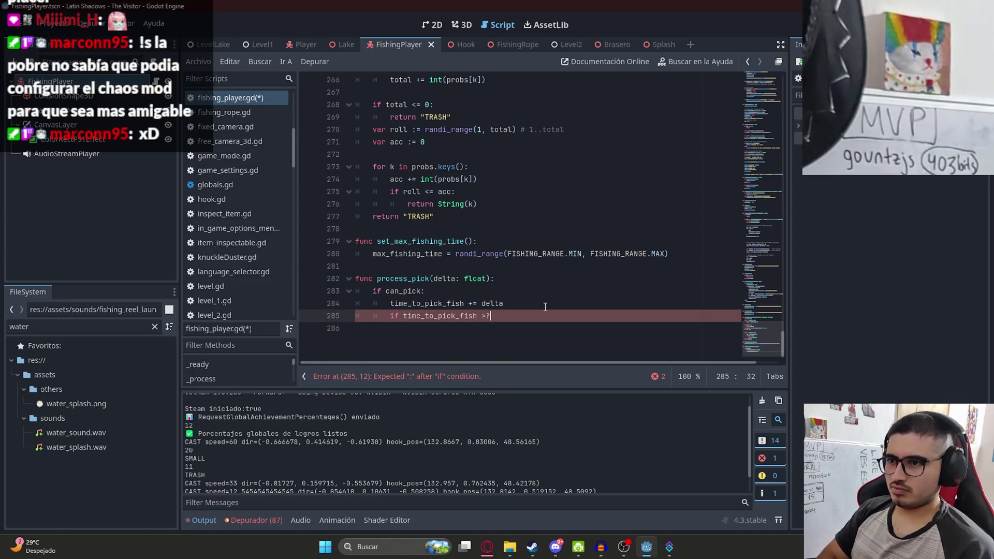
key("BackSpace")
type(" MAX")
key("Return")
type(":")
key("Return")
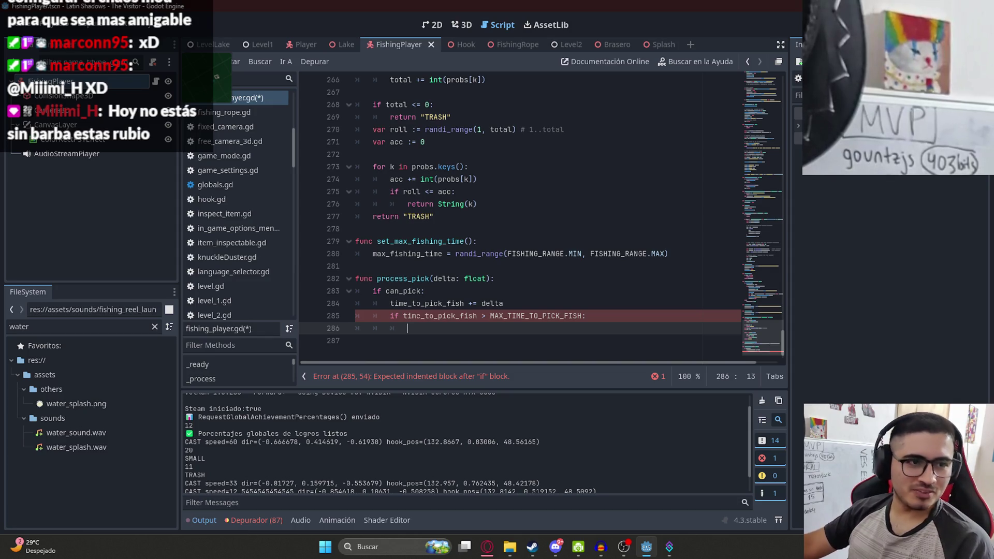
key("alt+Tab")
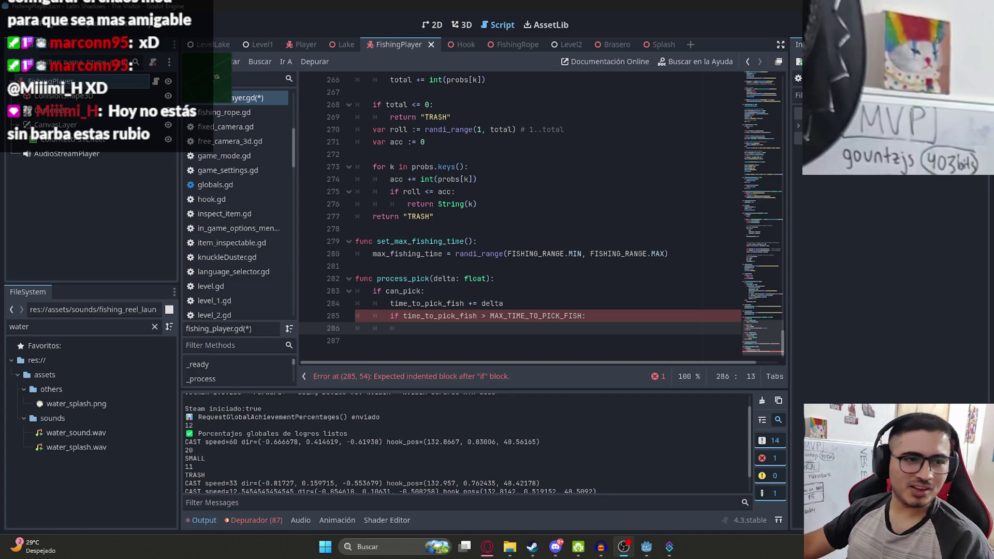
left_click(514, 321)
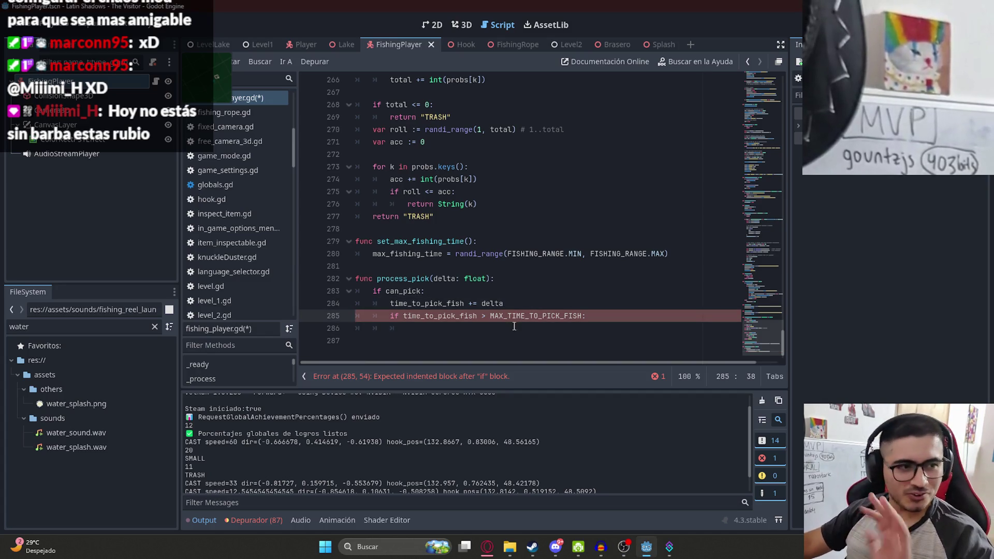
left_click(507, 331)
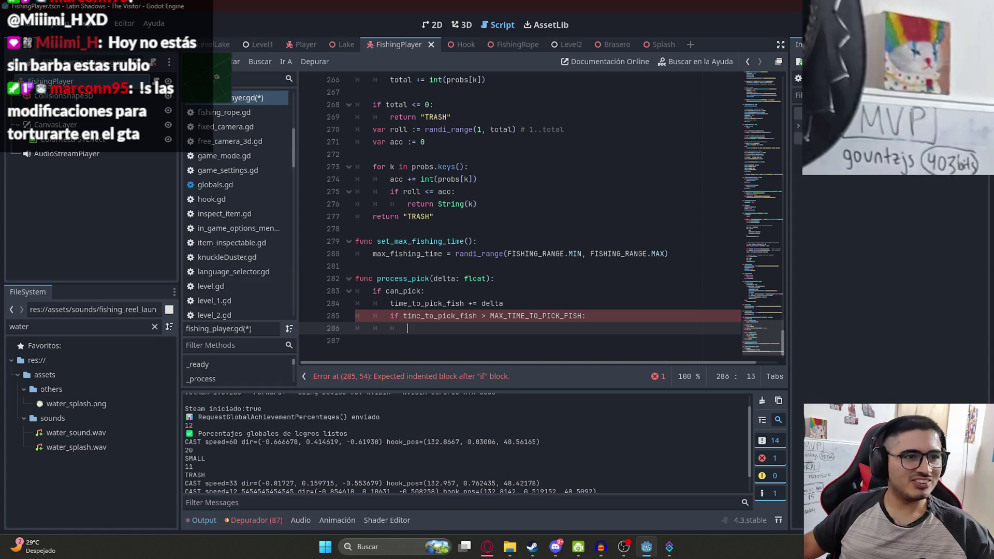
key("alt+Tab")
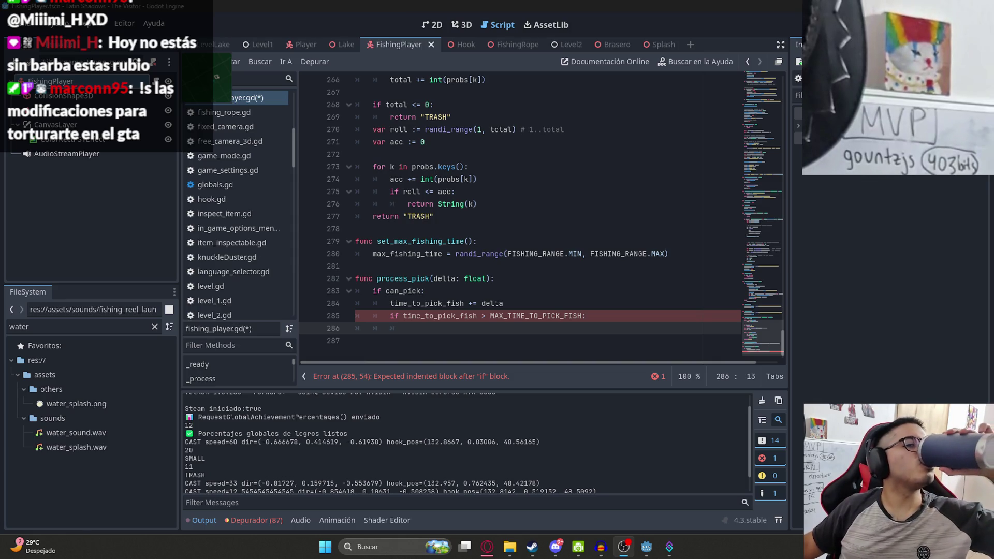
Under the overtime check, add 'time_to_pick_fish = 0' and 'can_pick = false', then save the script
key("alt+Tab")
double_click(440, 315)
key("ctrl+c")
left_click(455, 327)
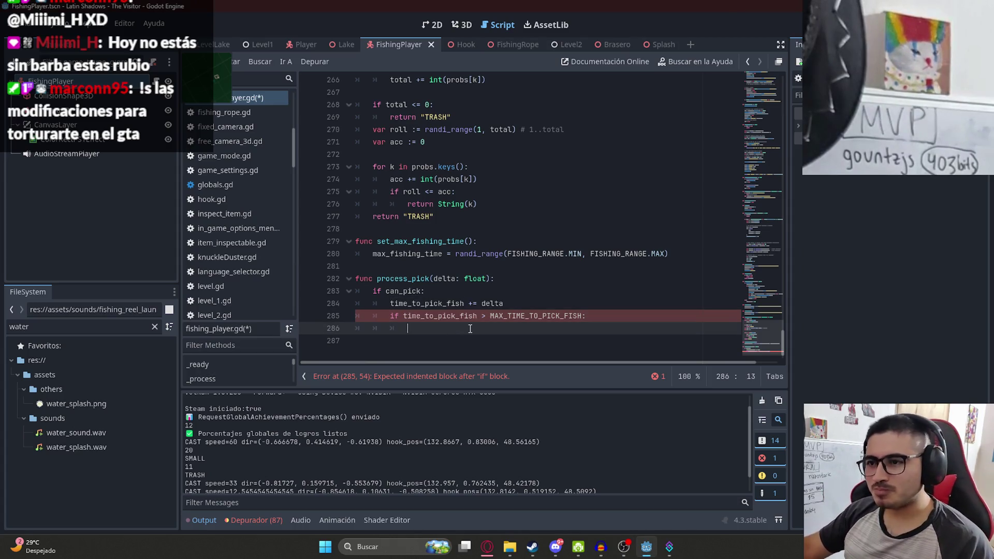
key("ctrl+v")
type("= 0")
key("Return")
type("can_pick = ")
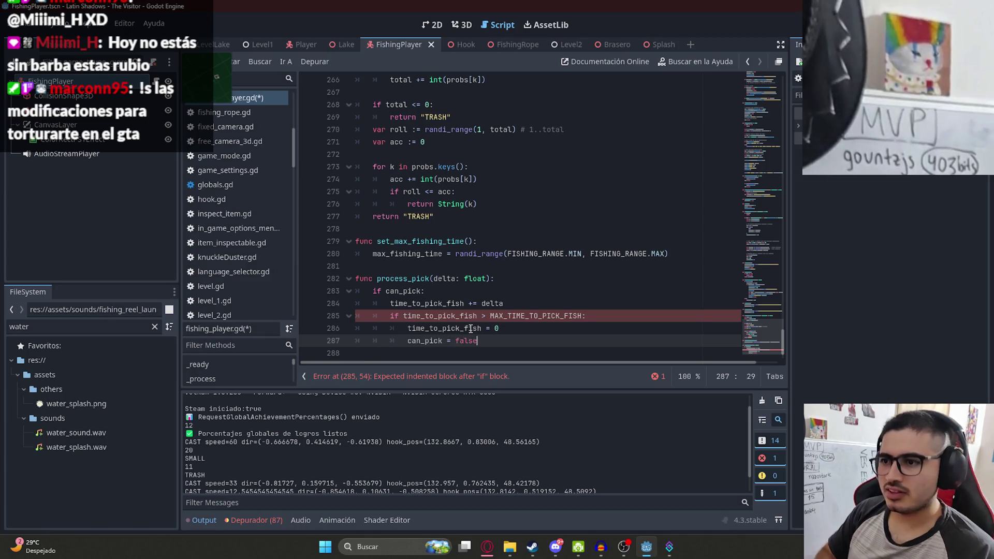
type("false")
key("ctrl+s")
left_click(563, 202)
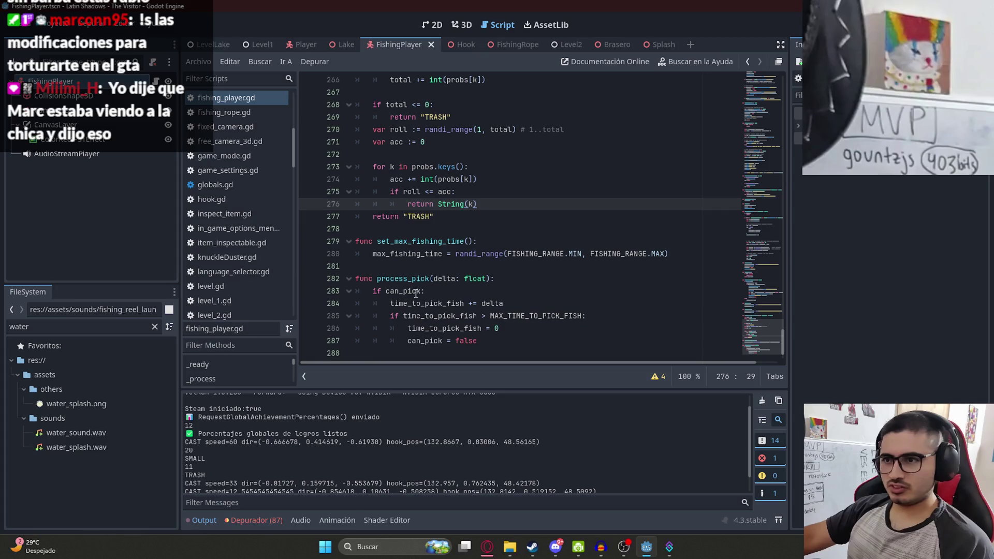
double_click(406, 278)
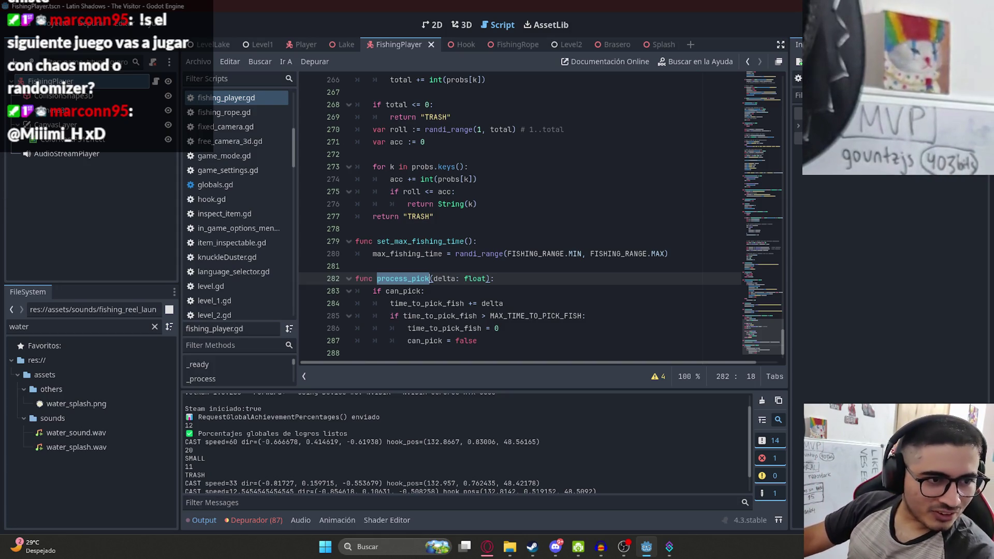
Review process_pick's can_pick check, pick timer lines and the can_pick = false reset
key("Down")
scroll(554, 311, "down", 1)
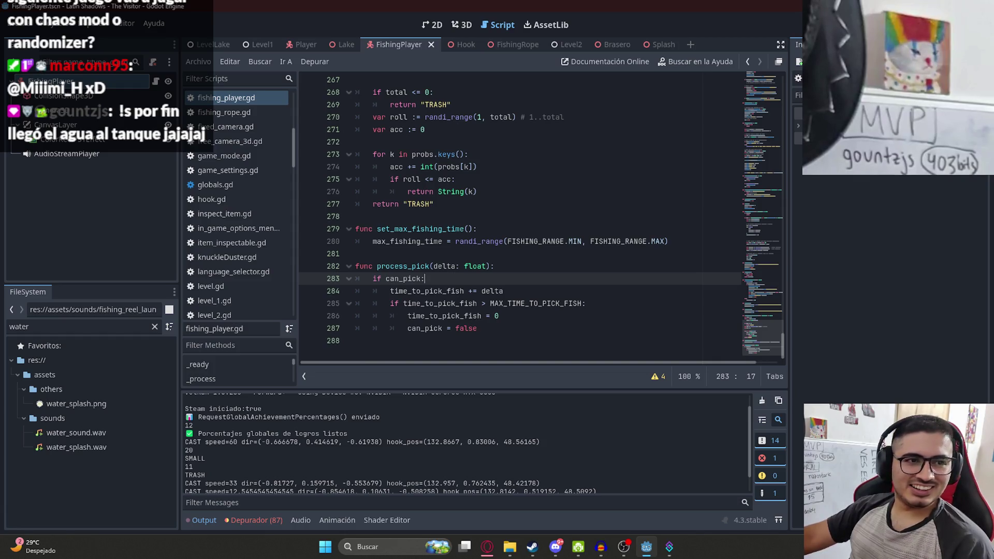
left_click(539, 179)
left_click(461, 316)
double_click(391, 279)
left_click_drag(391, 287, 601, 303)
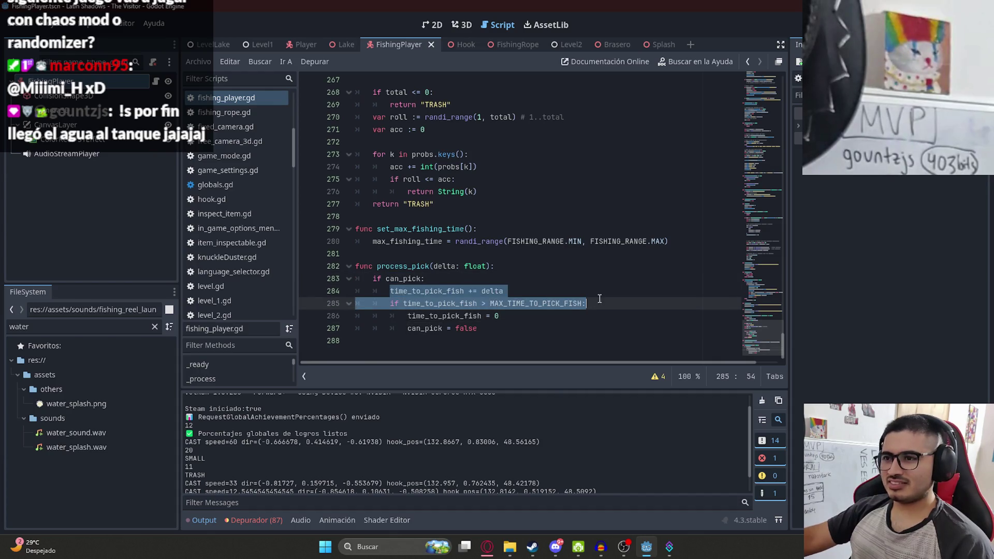
left_click(526, 336)
left_click(497, 330)
mouse_move(497, 331)
left_mouse_down()
mouse_move(409, 330)
mouse_move(524, 332)
left_mouse_up()
Search the script for can_pick and step to its declaration on line 70
left_click_drag(435, 329, 408, 330)
key("ctrl+f")
key("Return")
key("Return")
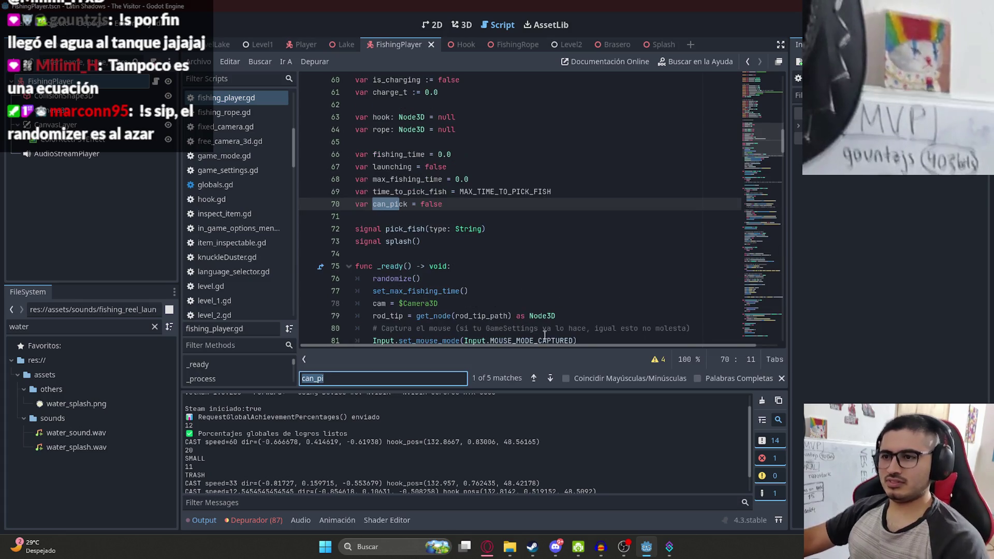
Inspect the can_pick condition in the fish_take check on lines 123–124
left_click(782, 379)
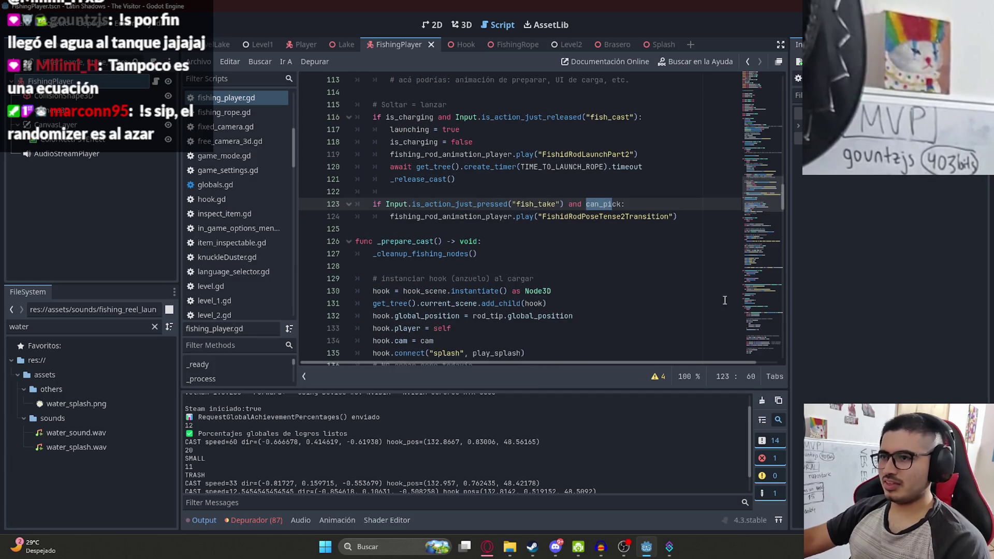
left_click(659, 203)
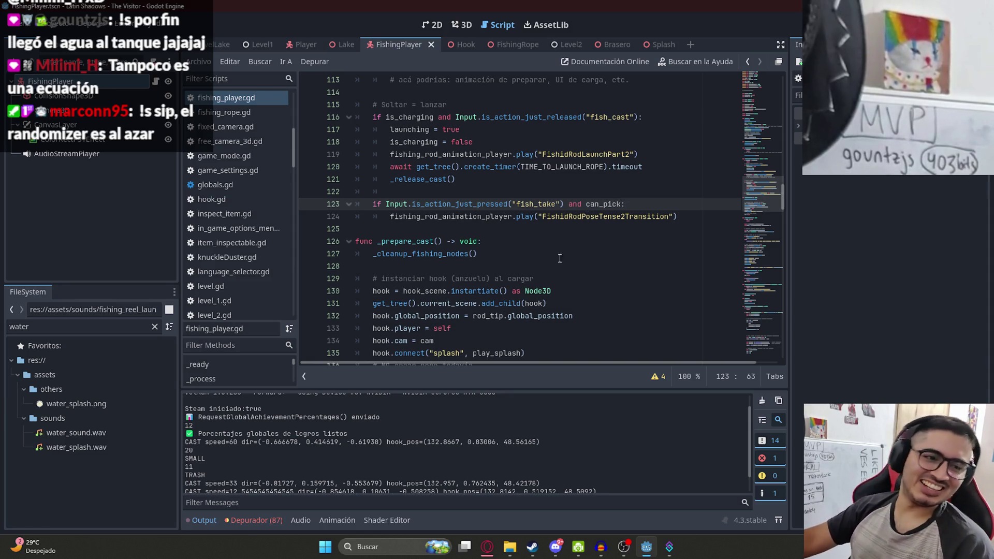
scroll(522, 174, "down", 1)
double_click(603, 166)
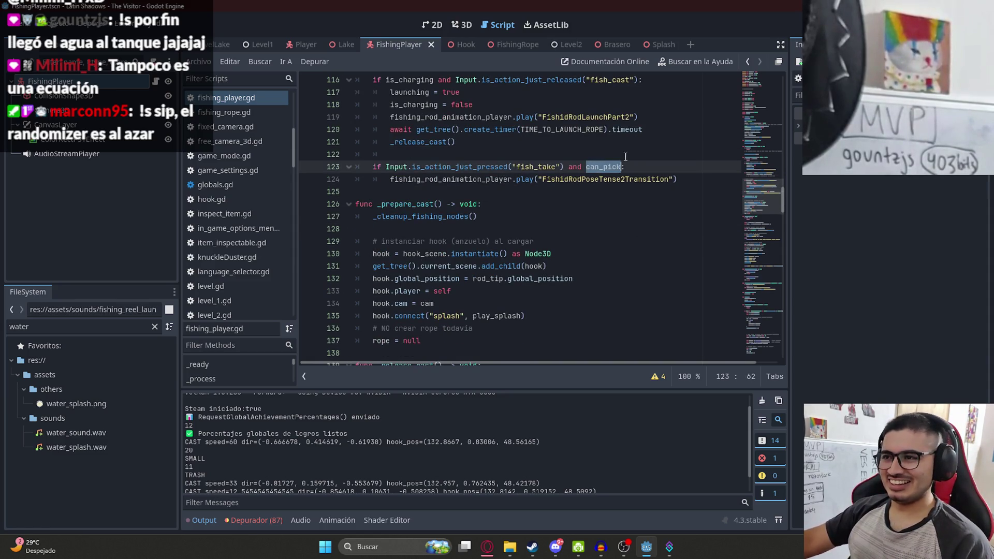
left_click(524, 179)
left_click(588, 169)
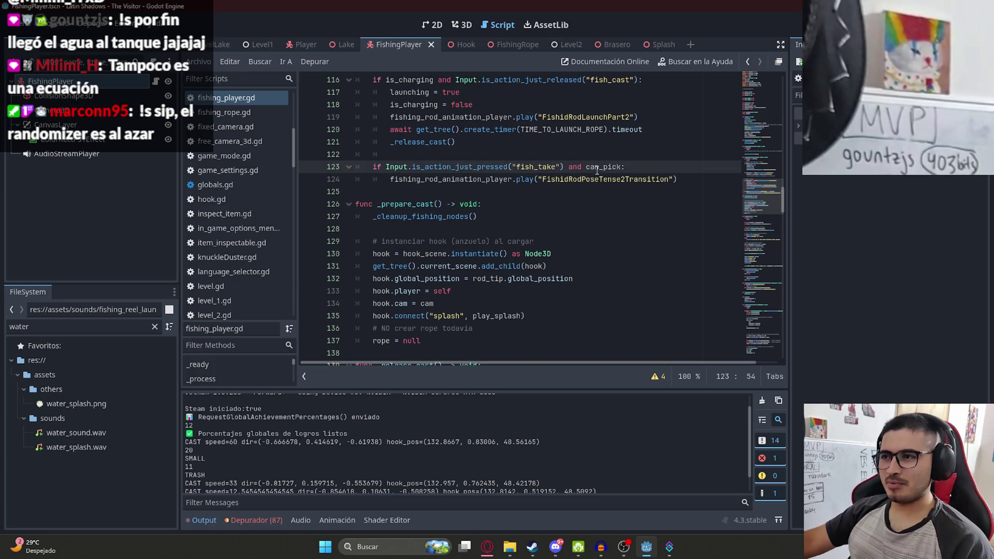
double_click(633, 179)
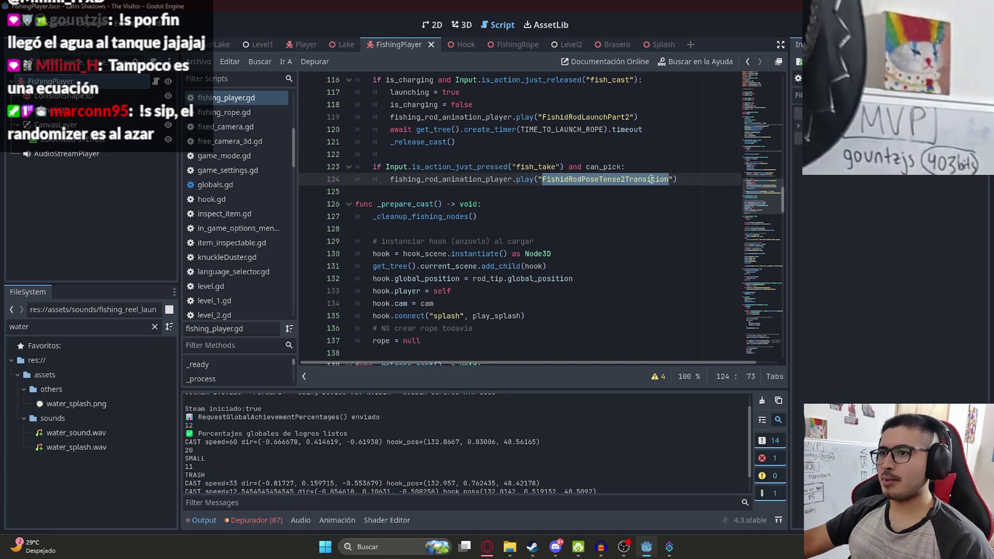
scroll(651, 179, "up", 4)
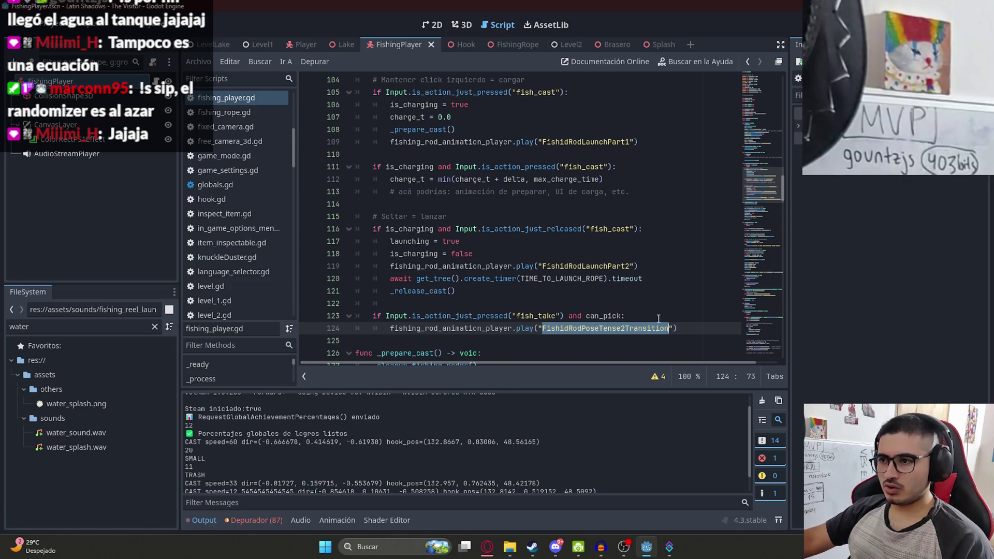
left_click(562, 288)
Search the script for 'type' to reach where fish_type is emitted on line 250
key("ctrl+f")
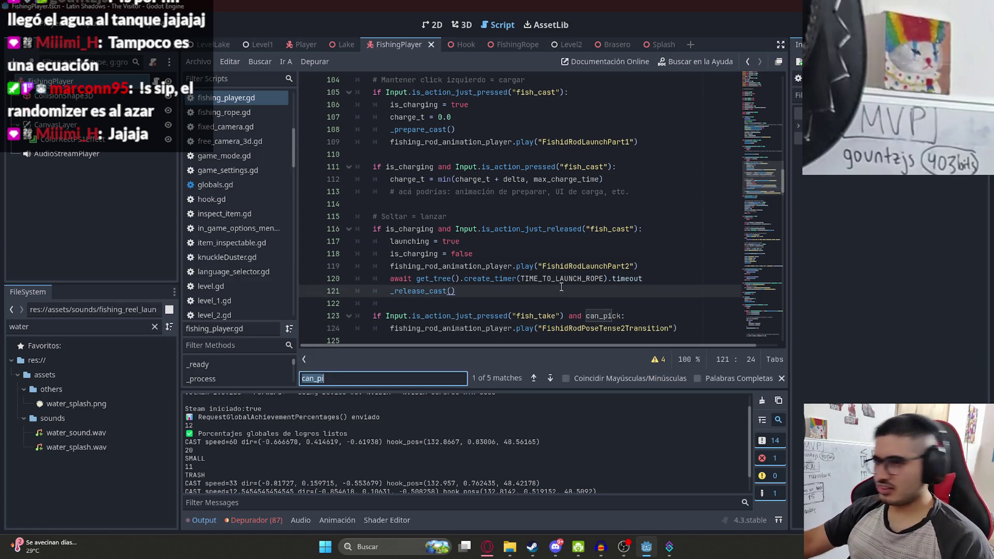
type("type")
key("Return")
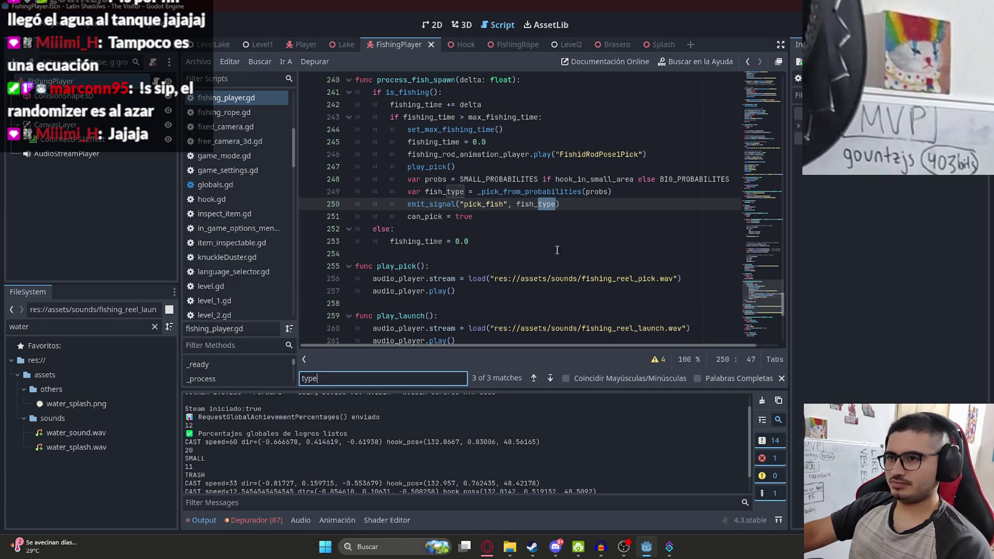
Review the local fish_type declaration on line 249 and the surrounding _pick_from_probabilities code
double_click(535, 204)
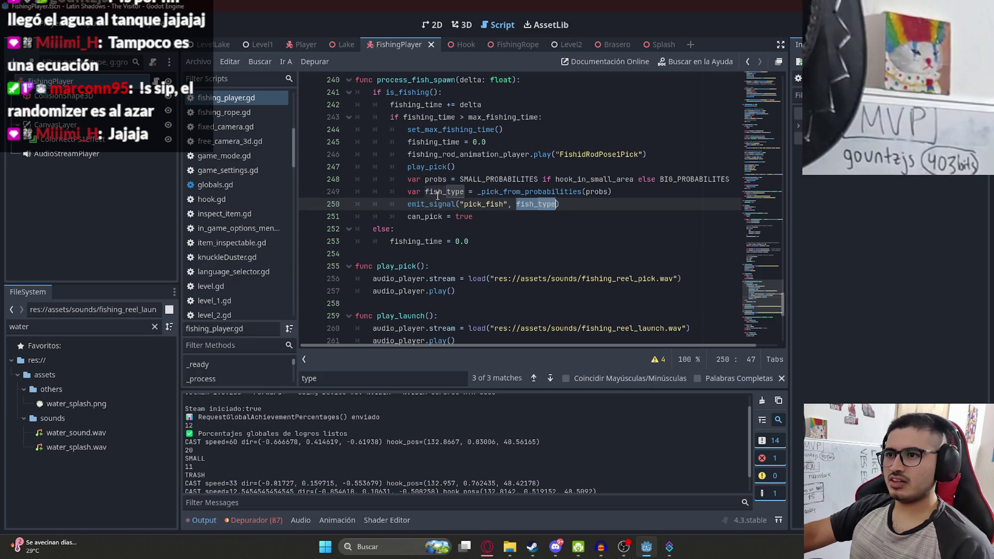
left_click(573, 218)
left_click_drag(428, 192, 408, 191)
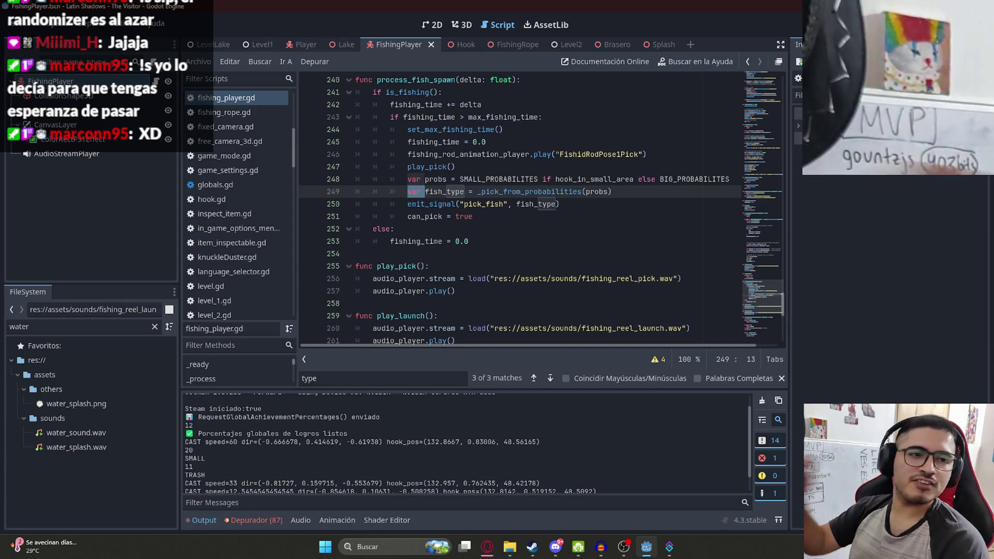
left_click(445, 190)
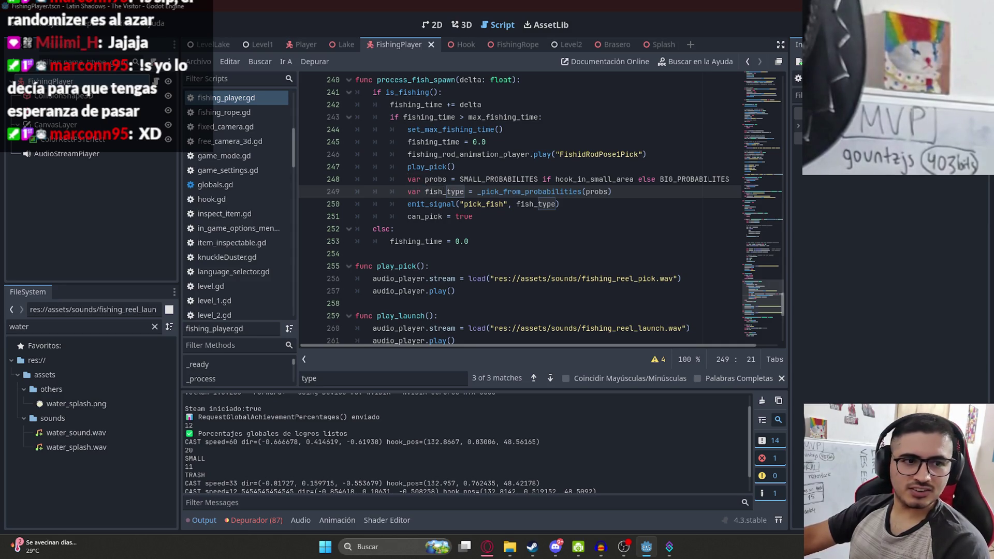
left_click(556, 238)
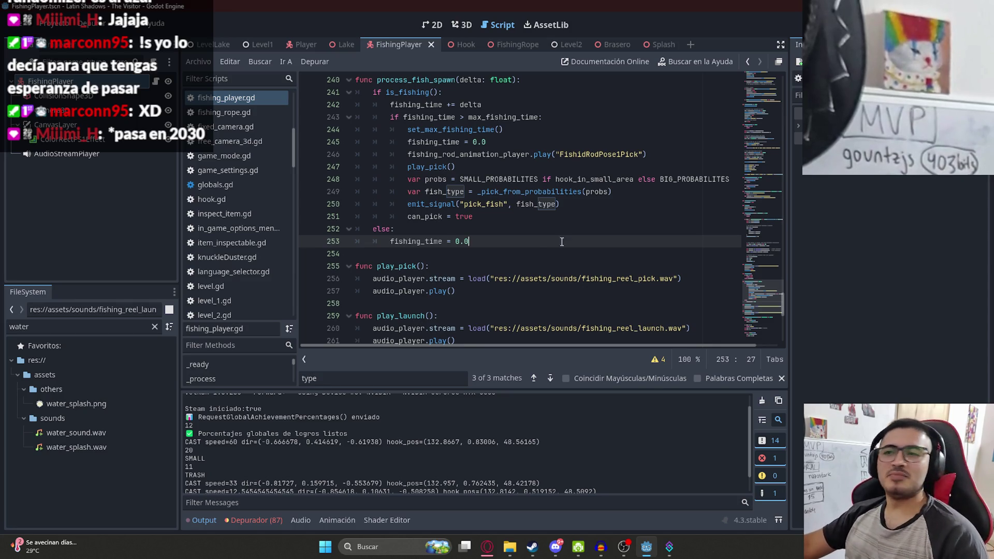
left_click(512, 233)
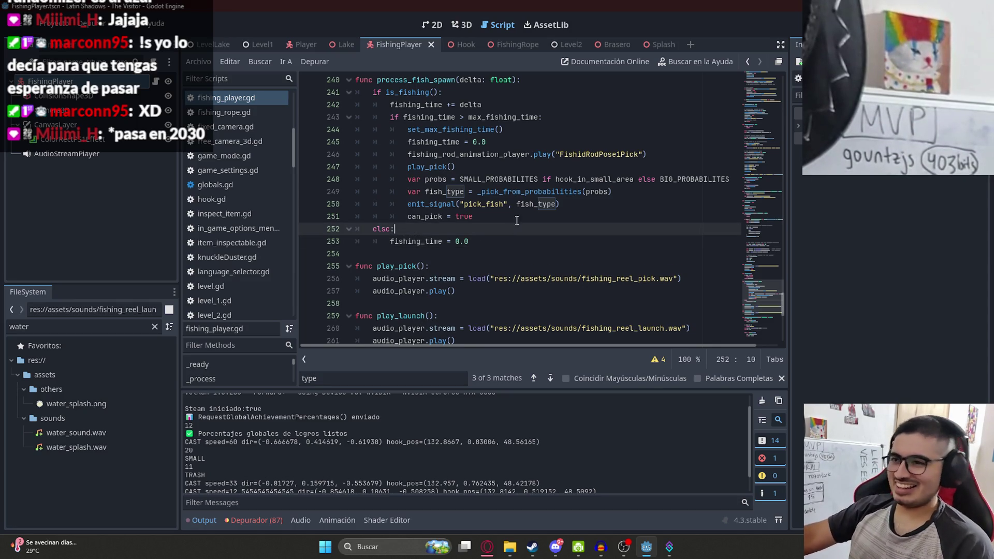
left_click(518, 206)
double_click(540, 196)
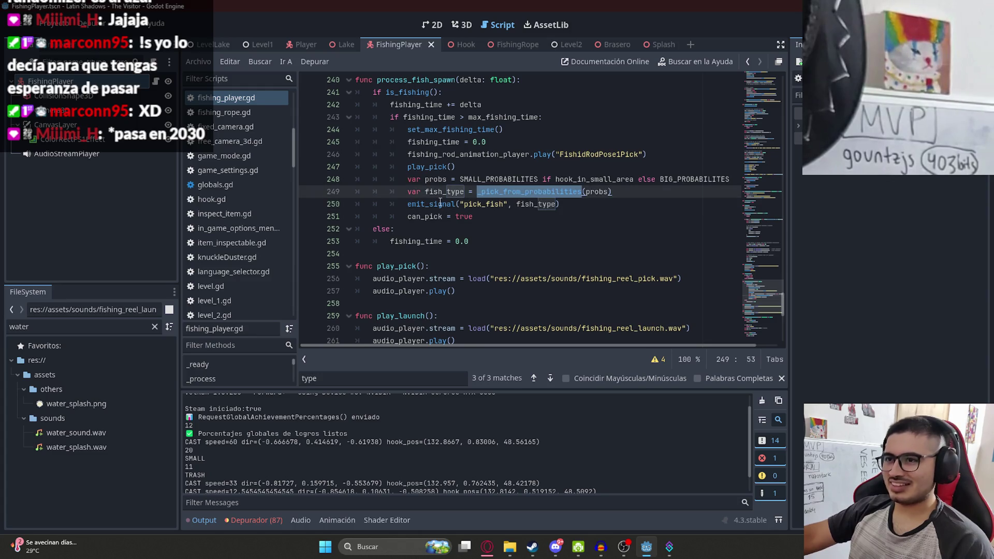
scroll(443, 203, "up", 1)
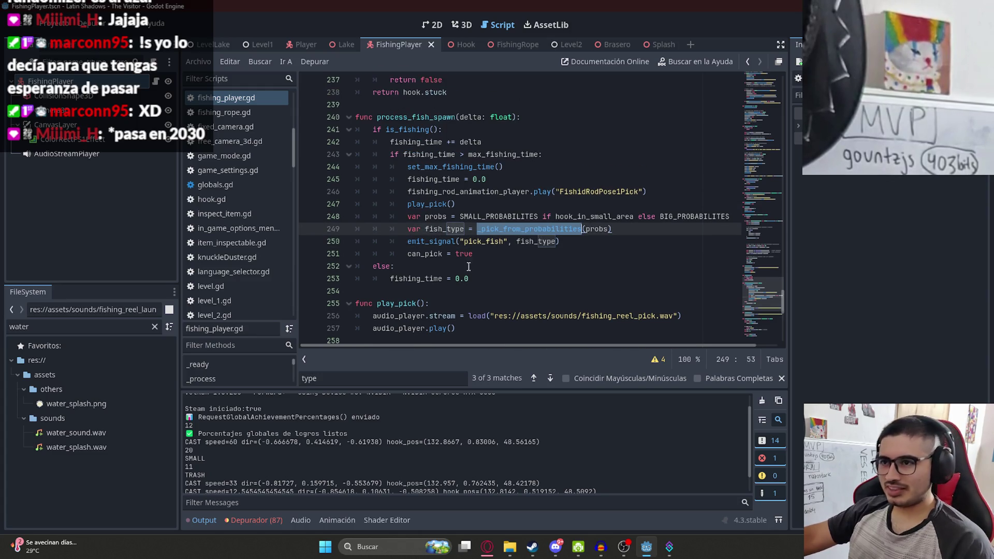
Delete 'var' on line 249 so fish_type is assigned, then move to the script's top
double_click(419, 228)
key("Delete")
key("Delete")
double_click(418, 228)
left_click_drag(768, 94, 774, 127)
scroll(515, 242, "down", 5)
Add 'var fish_type = "TRASH"' below the can_pick declaration and save the script
left_click(477, 115)
left_click(478, 127)
key("Return")
type("var -")
type("ish_type =")
type("\"")
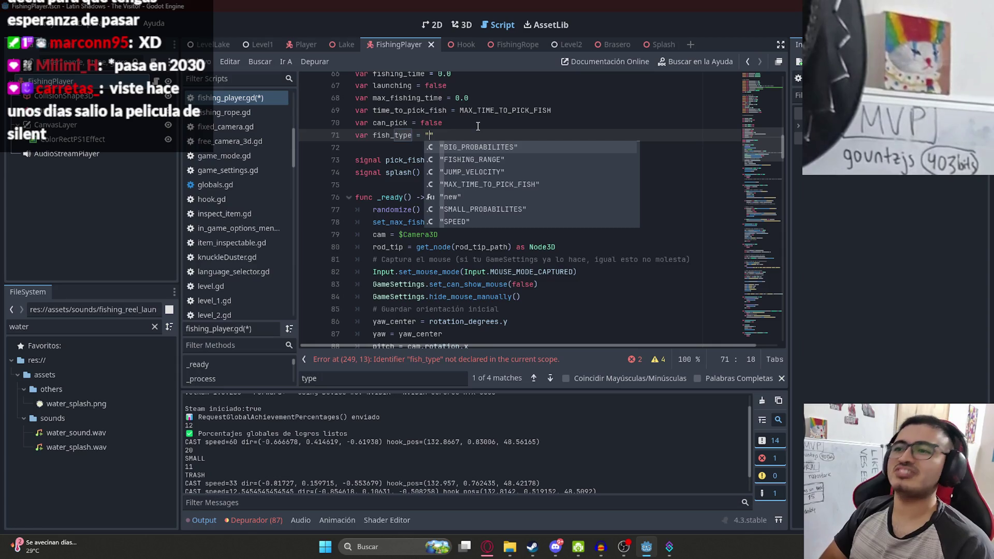
type("TRASH")
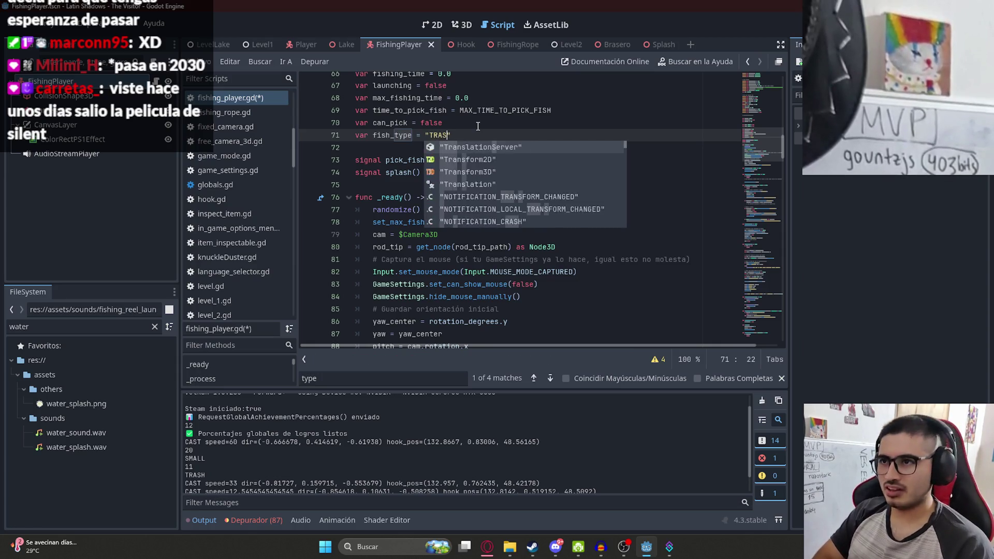
key("ctrl+s")
Search for fish_type, then 'take' to reach the fish_take check on line 124
double_click(386, 139)
key("ctrl+f")
key("Return")
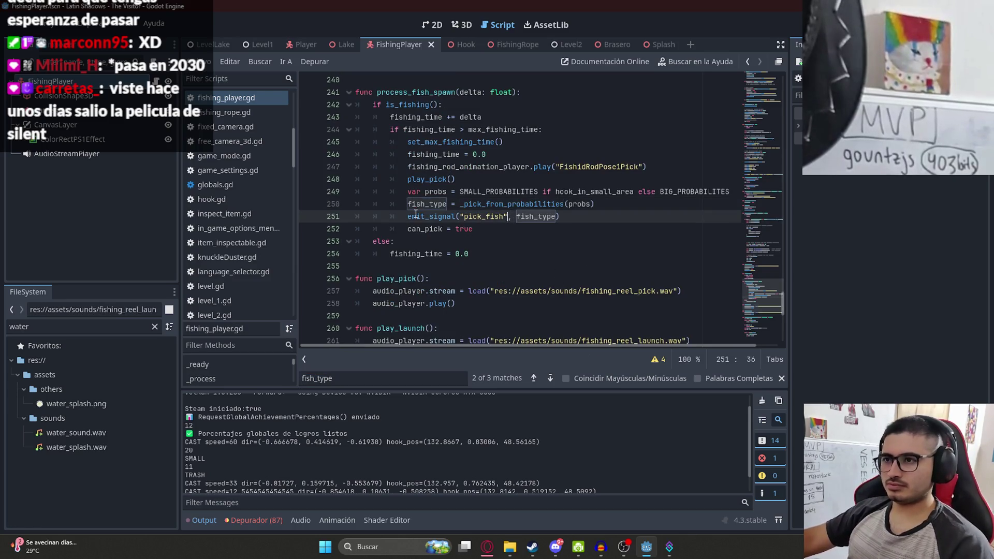
left_click(549, 266)
key("ctrl+f")
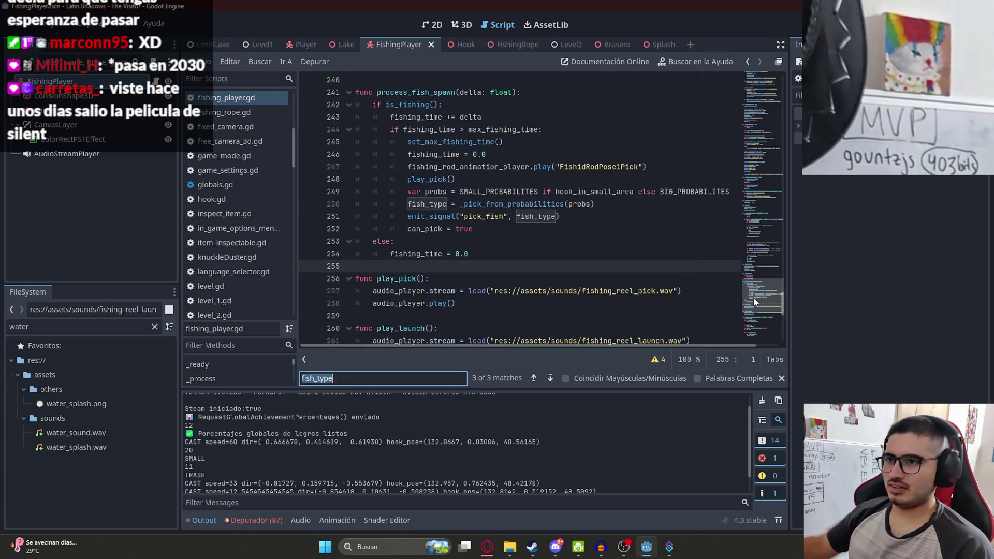
type("pick")
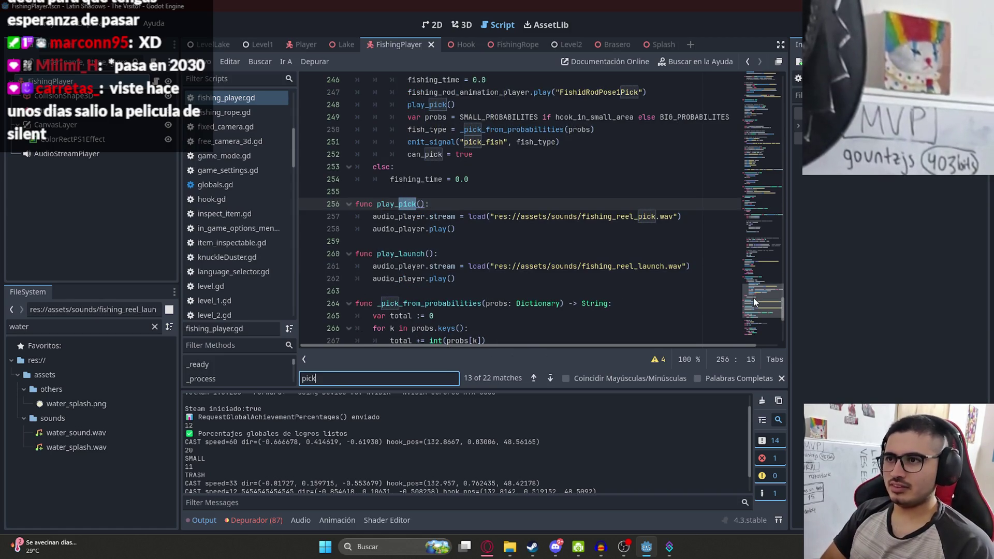
key("ctrl+a")
type("take")
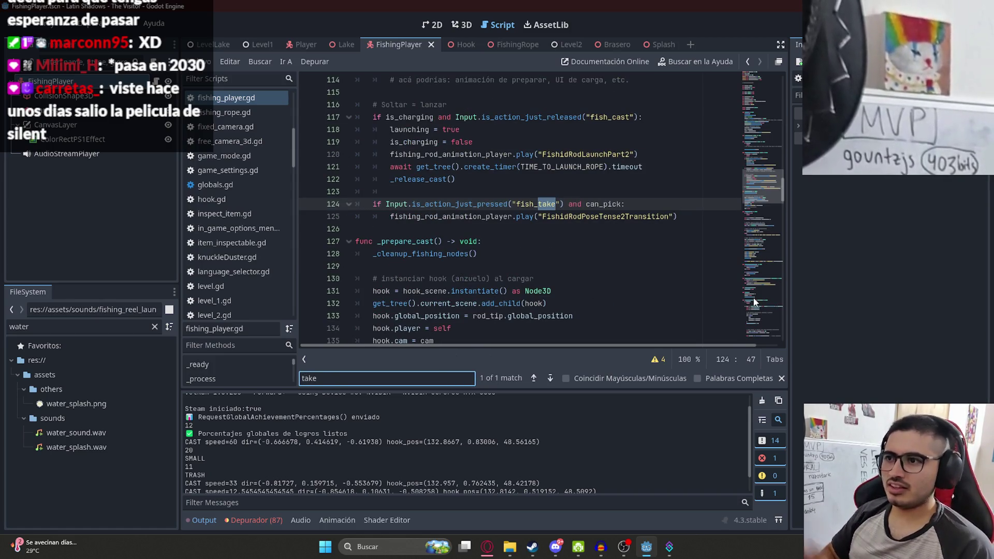
left_click(640, 204)
Start an animation variable with empty quotes on a new line in the fish_take branch
key("Return")
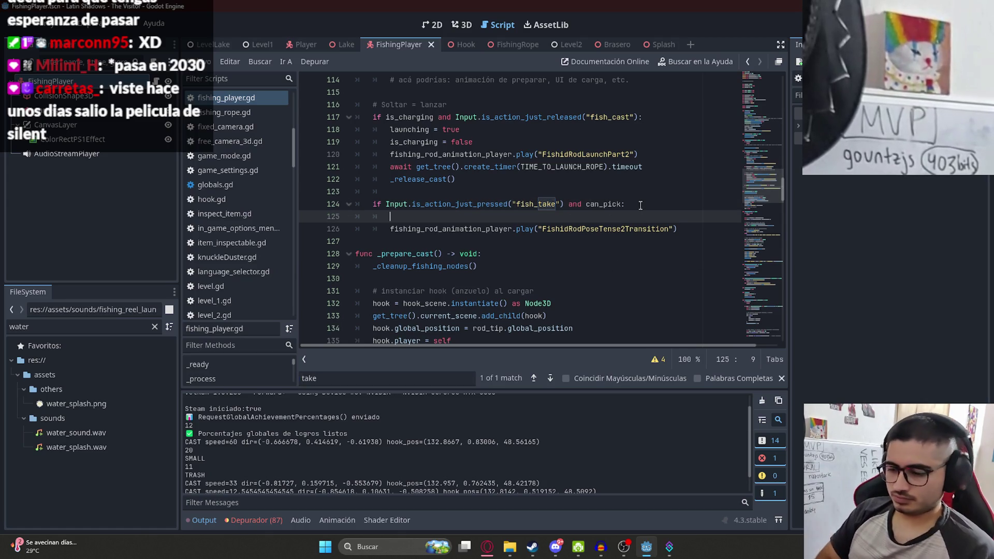
key("BackSpace")
key("BackSpace")
key("BackSpace")
key("ctrl+s")
key("Return")
type("con")
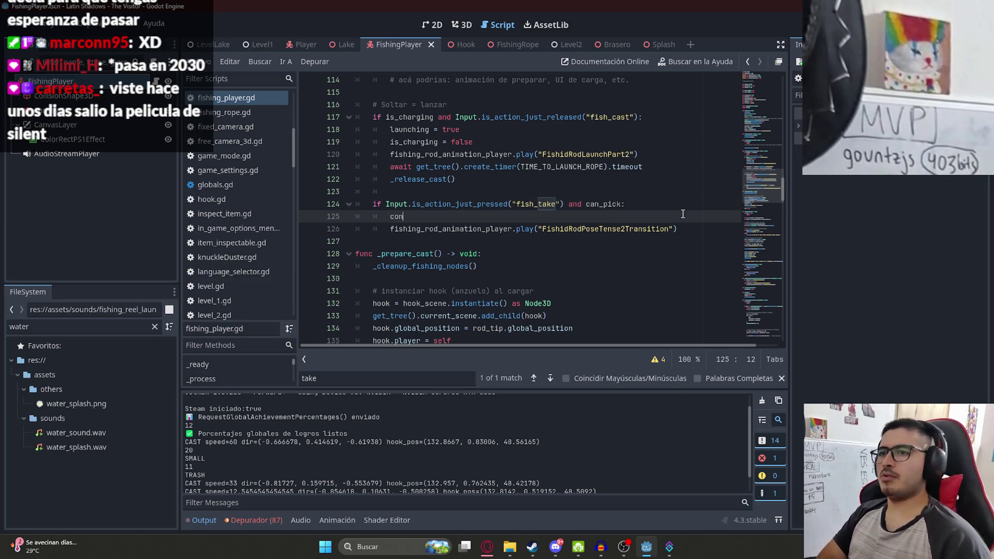
type("sfish_type")
key("ctrl+BackSpace")
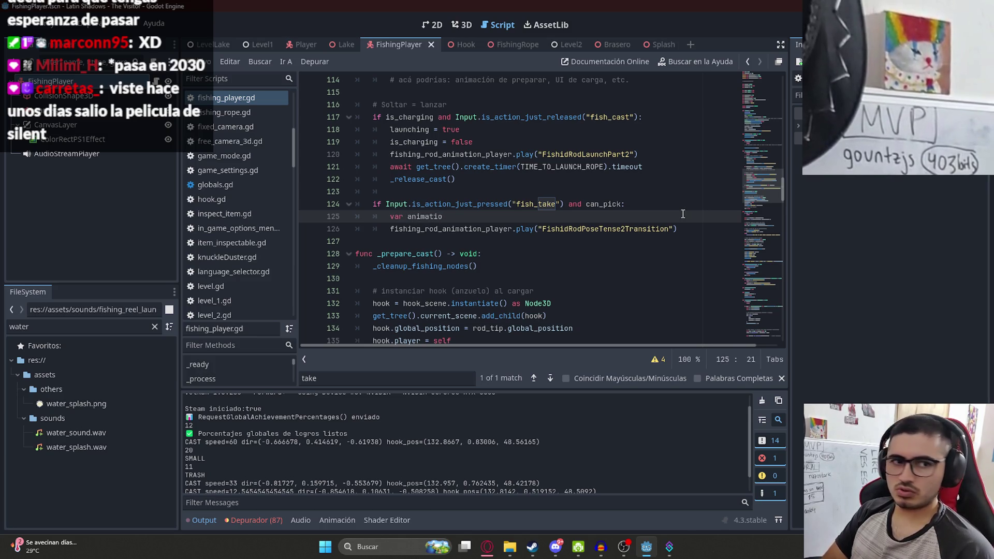
key("ctrl+space")
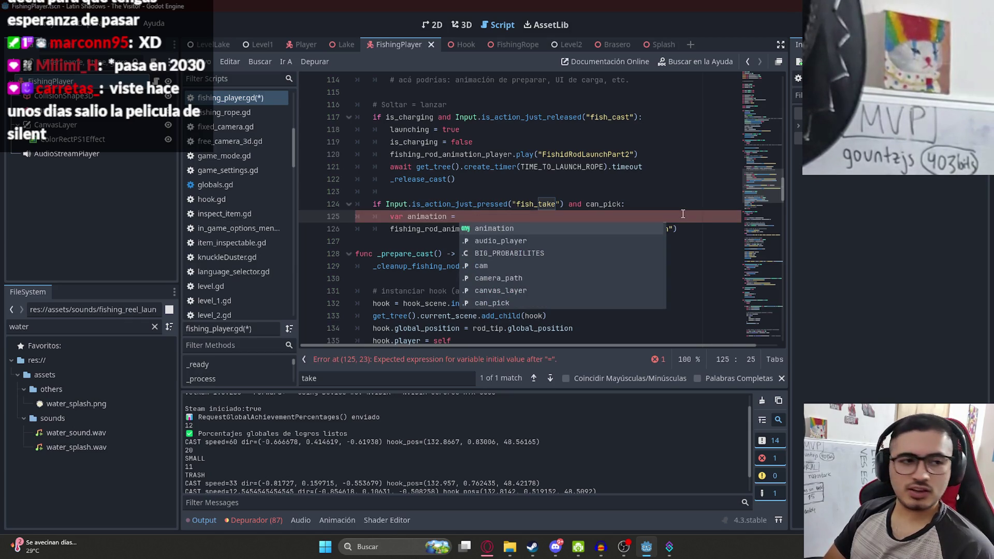
type("\"")
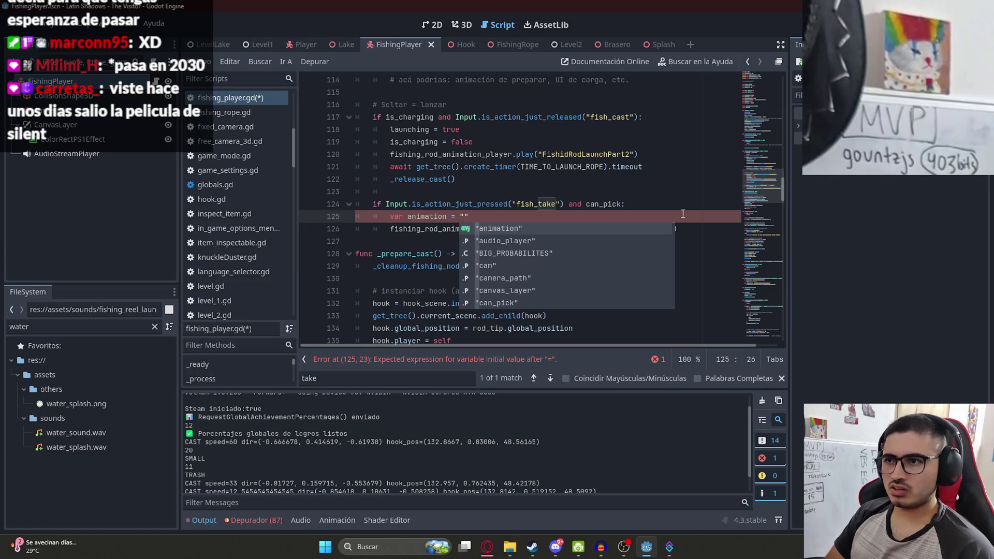
type("\"")
key("Return")
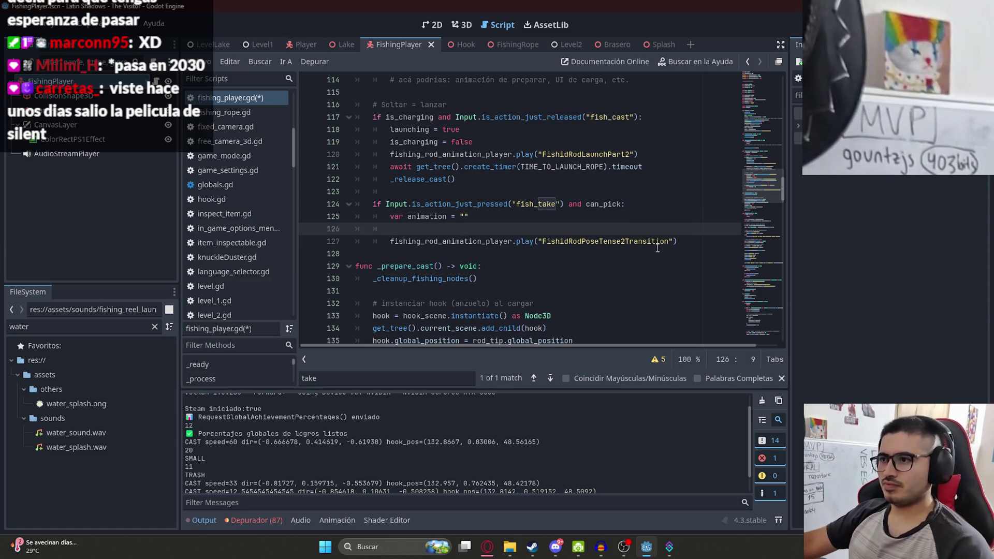
Copy 'FishidRodPoseTense2Transition' from line 127 into the animation variable's quotes
left_click_drag(678, 243, 538, 247)
key("Up")
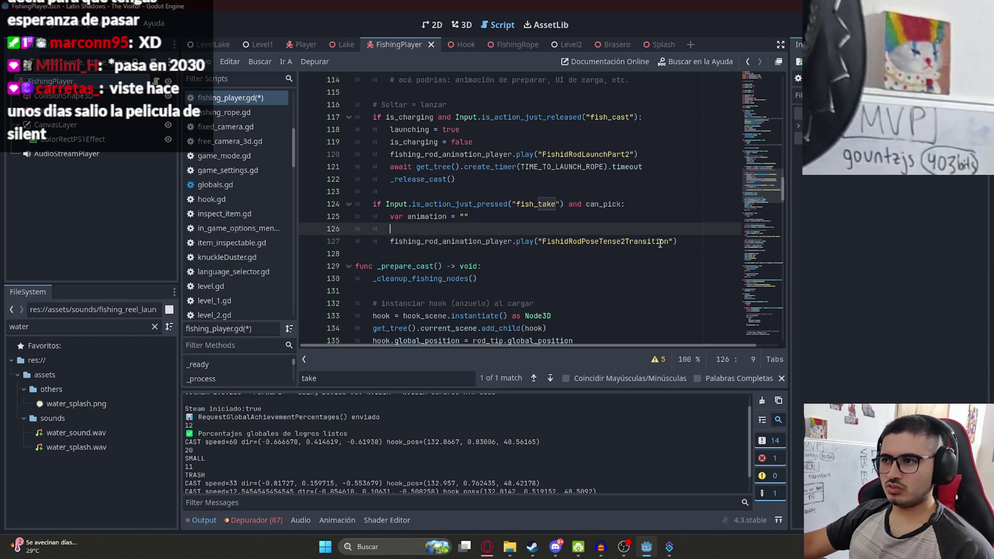
double_click(656, 237)
key("ctrl+c")
left_click(464, 217)
key("ctrl+v")
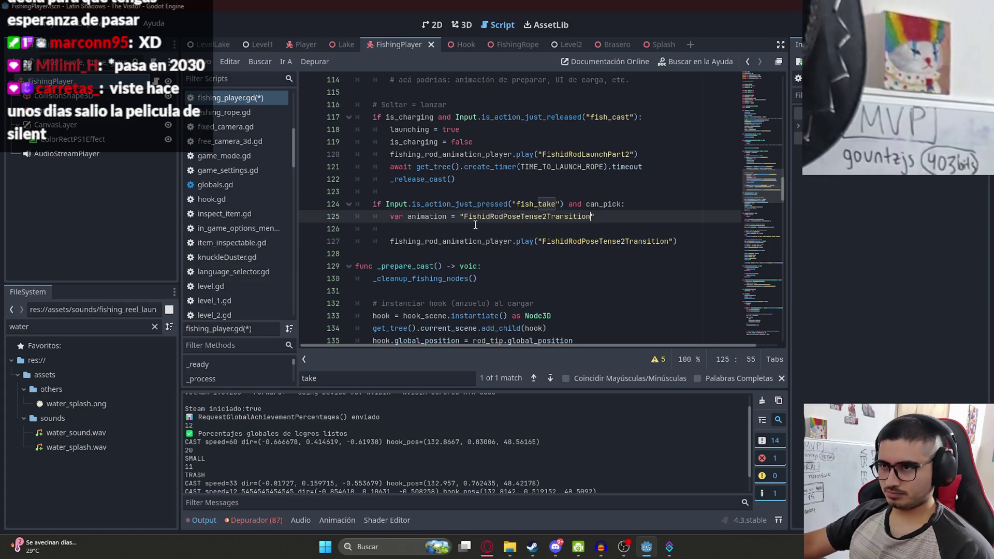
left_click(475, 228)
type("if")
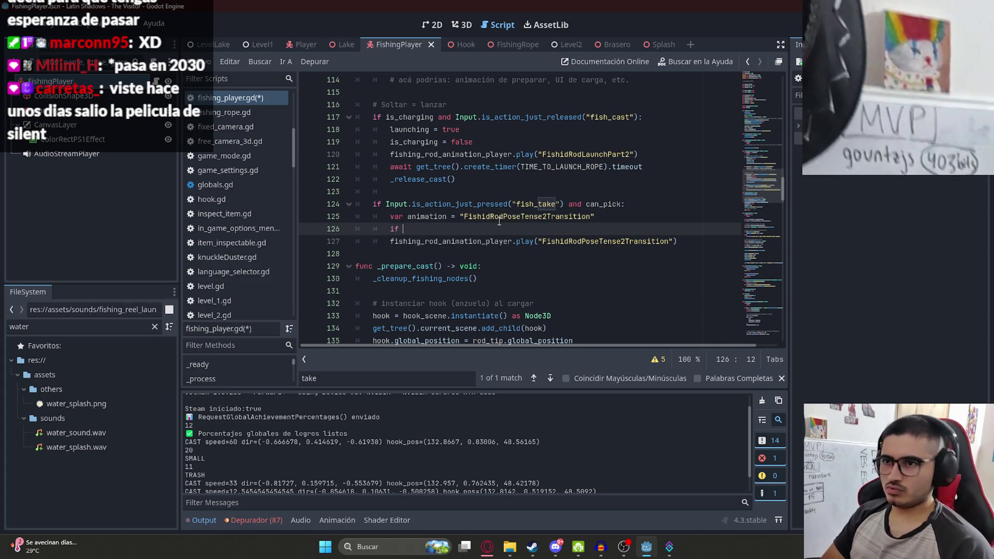
Add an if fish_type == "BIG": condition below the animation variable
type("f ani")
key("Return")
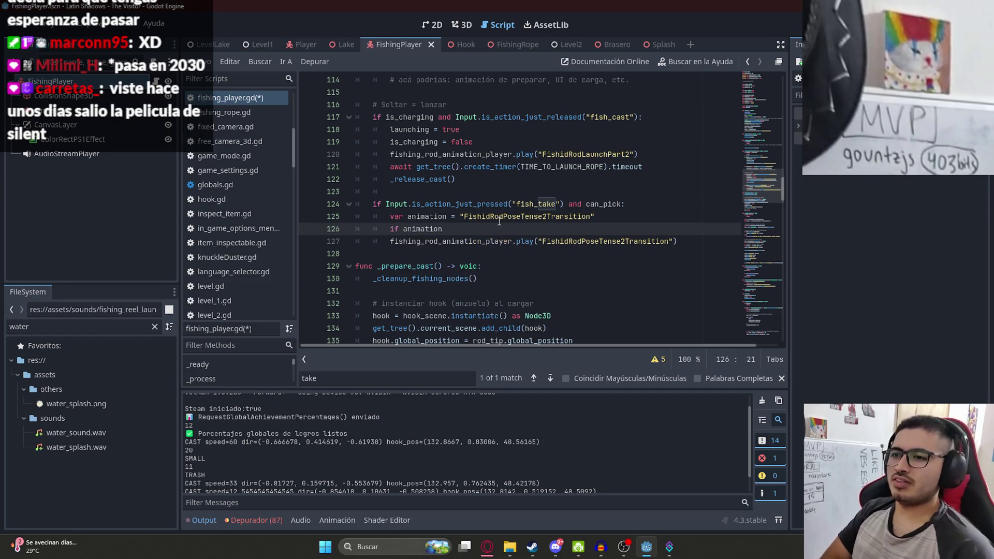
key("BackSpace")
key("BackSpace")
key("BackSpace")
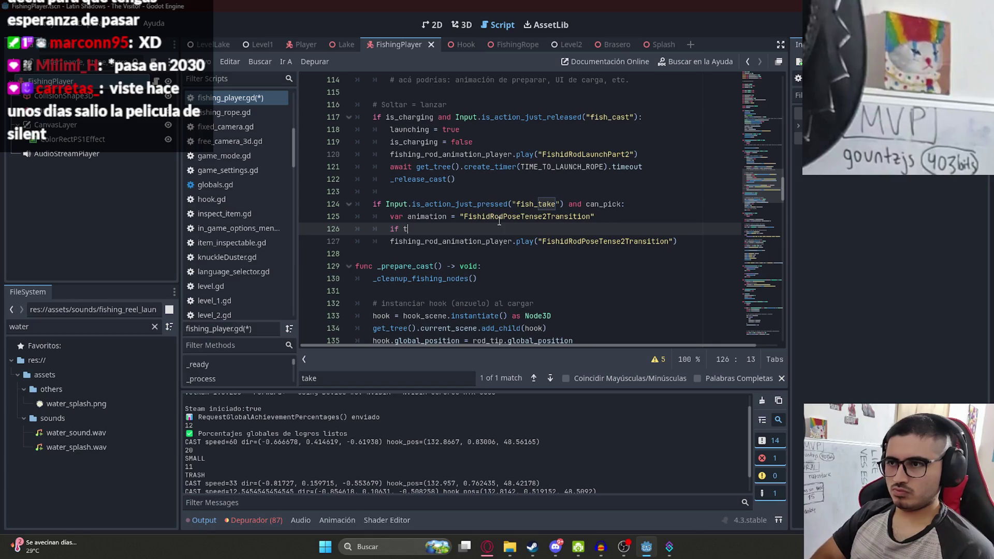
key("BackSpace")
type("fish")
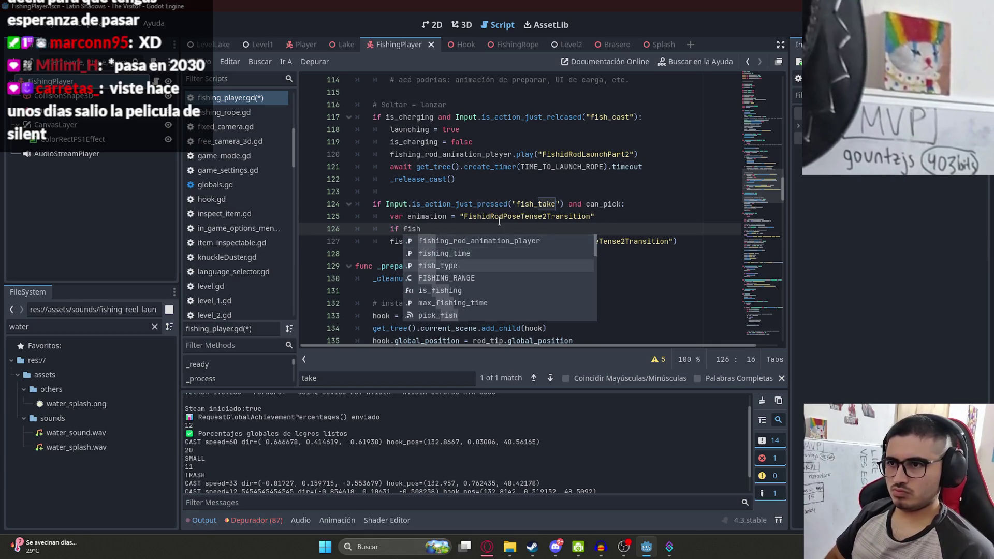
key("Return")
type("== \"")
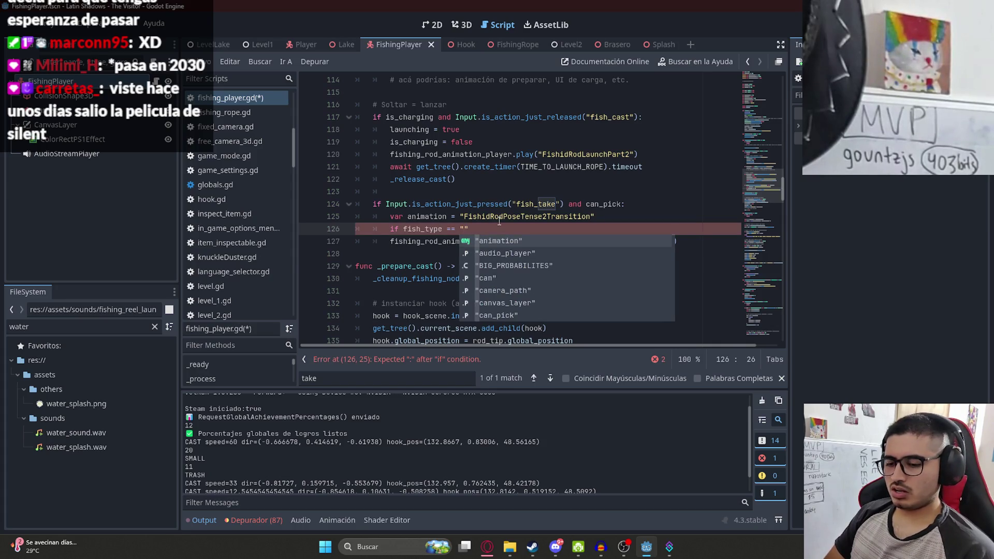
type("BIG")
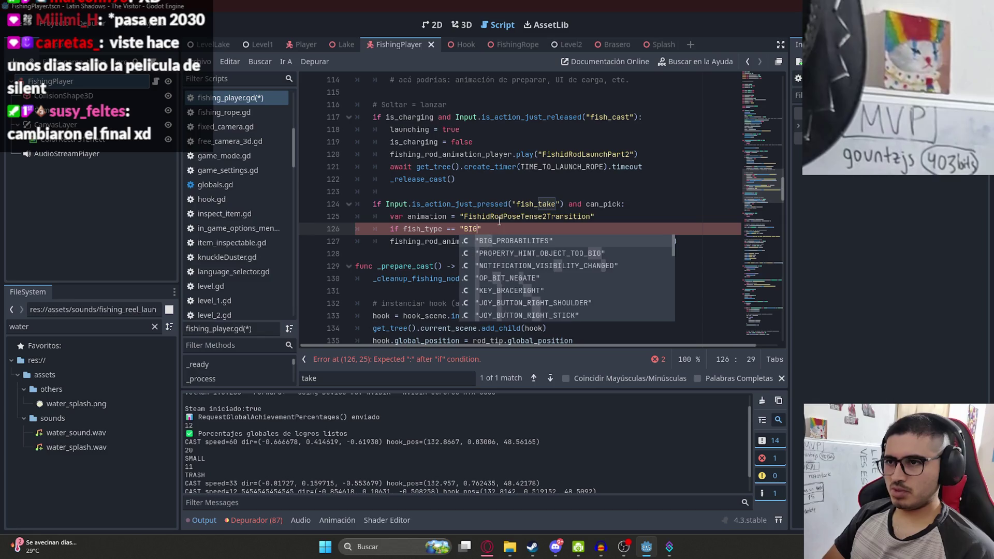
key("Right")
type(":")
key("Return")
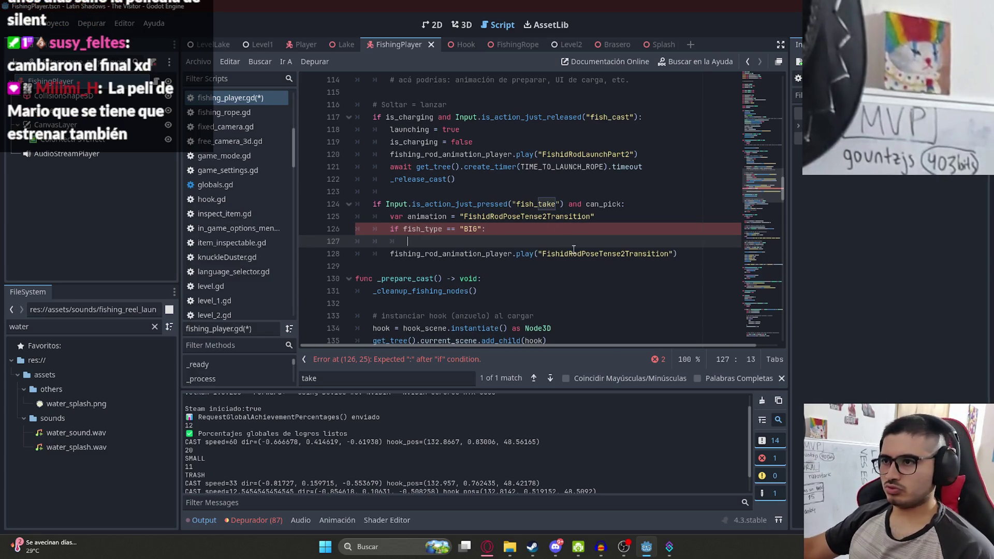
Make Tense1 the default pose and set animation to FishidRodPoseTense2Transition under BIG
double_click(547, 218)
left_click(546, 217)
left_click(476, 241)
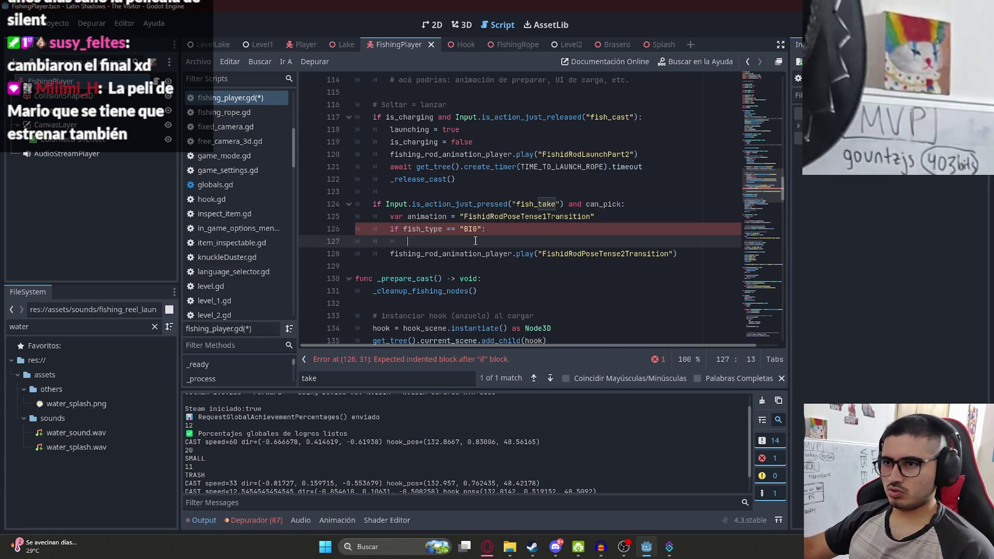
type("animation = \"FishidRodPoseTense2Transition")
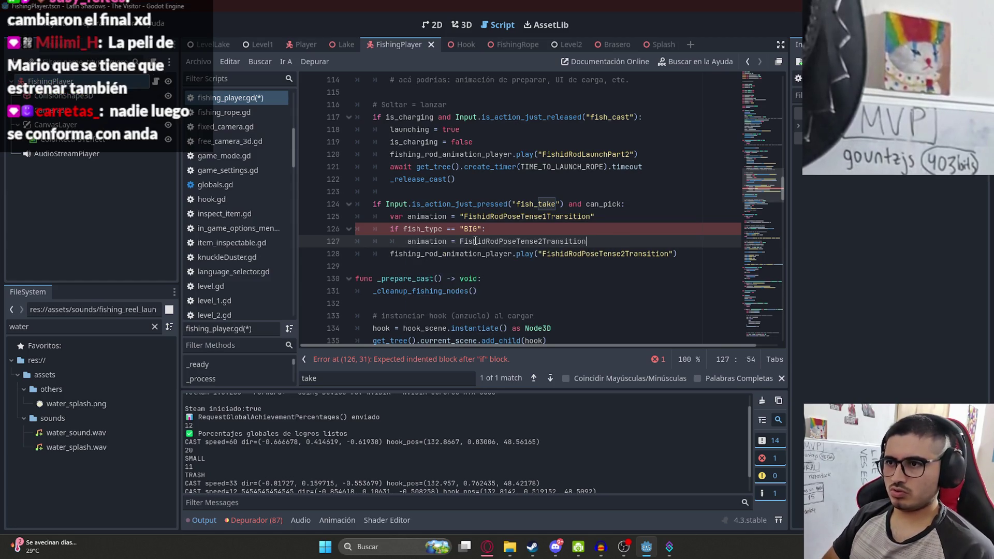
type("\"")
key("Return")
type("e")
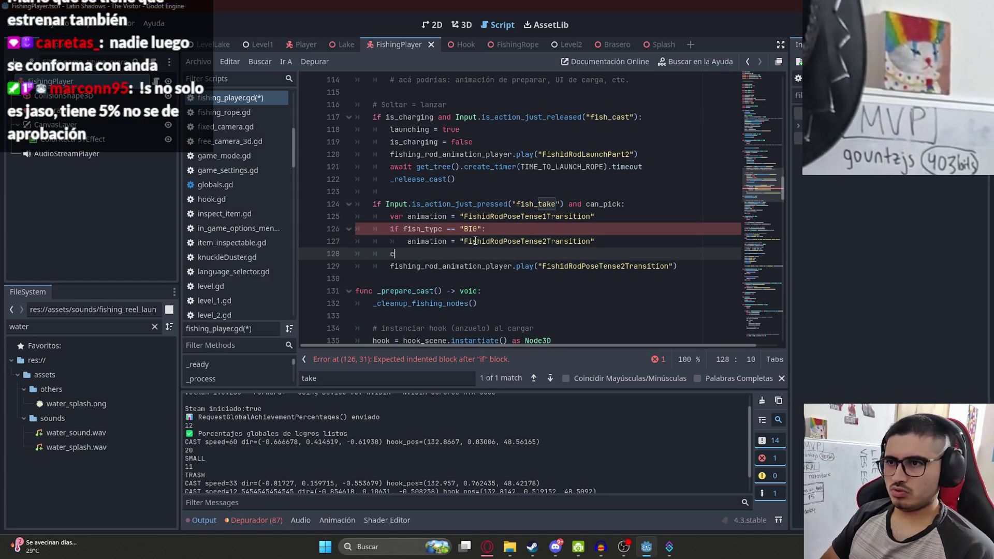
Add an elif fish_type branch that sets animation to FishidRodPoseTense3Transition
type("lif")
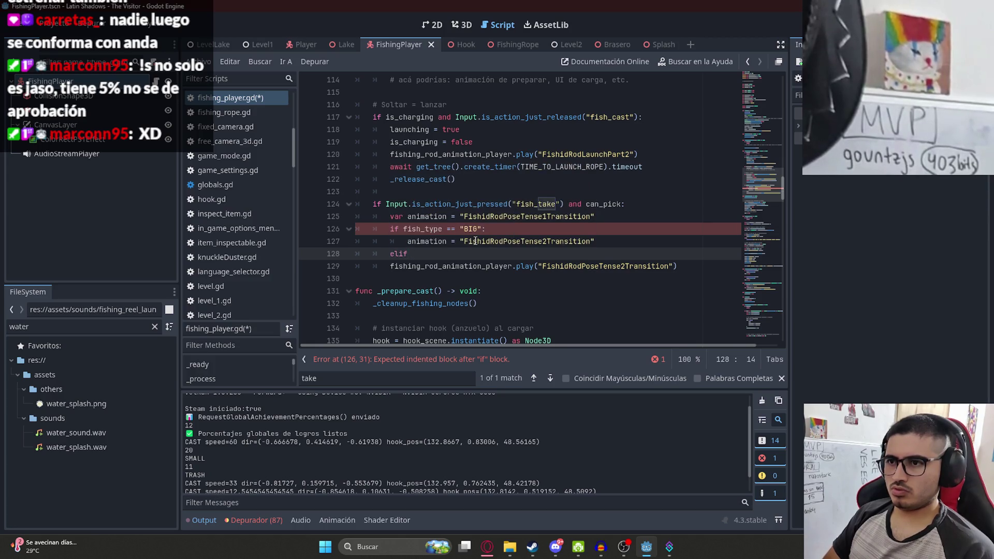
type(" fish")
key("Down")
key("Return")
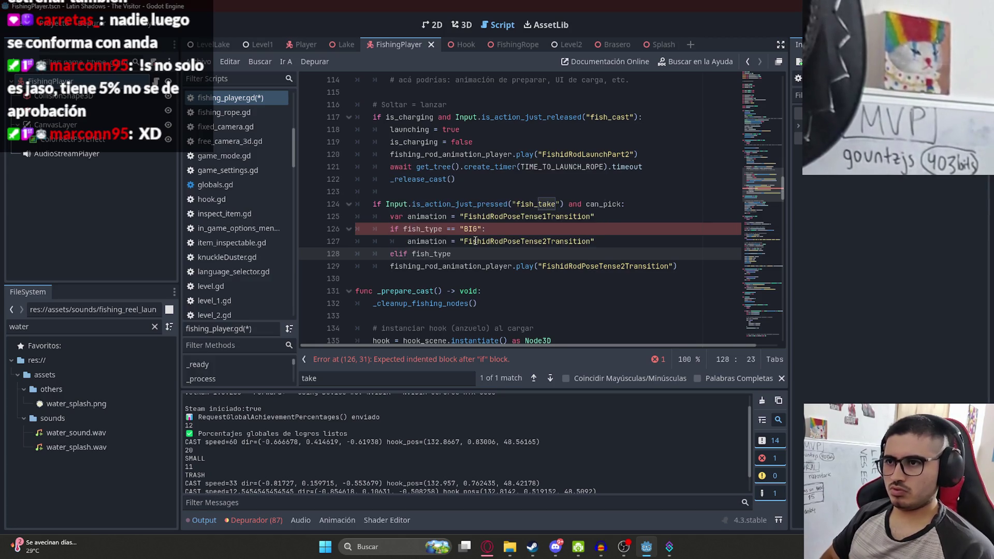
type(" == \"")
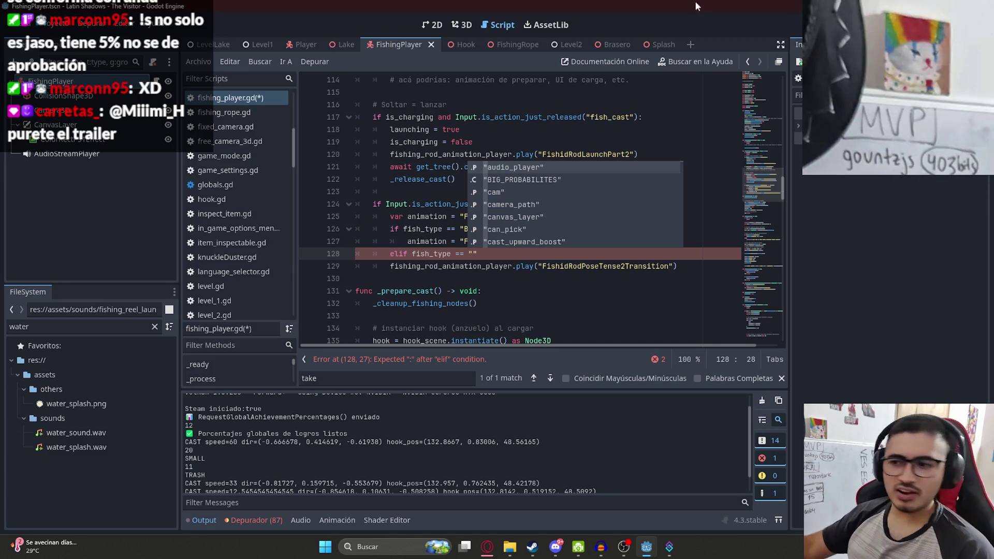
mouse_move(487, 551)
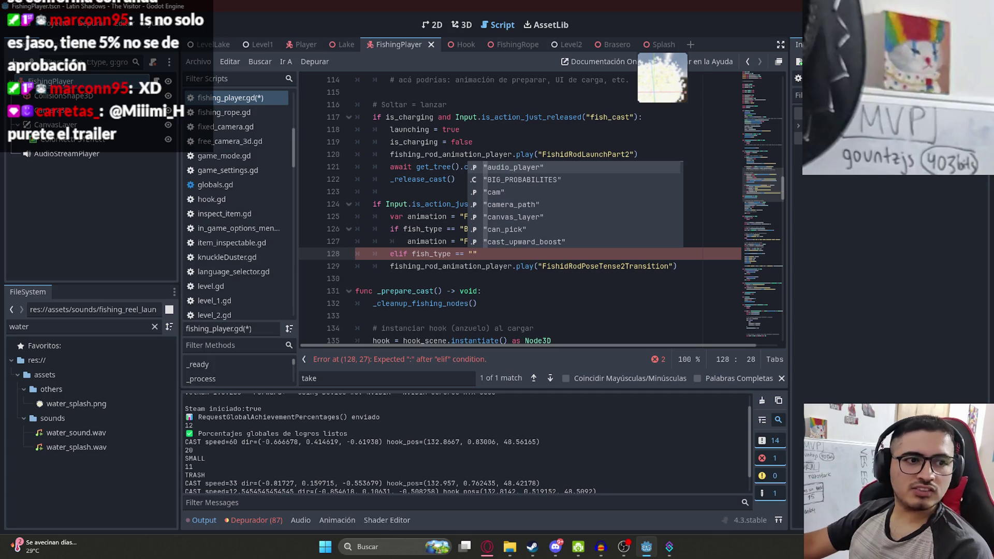
key("Escape")
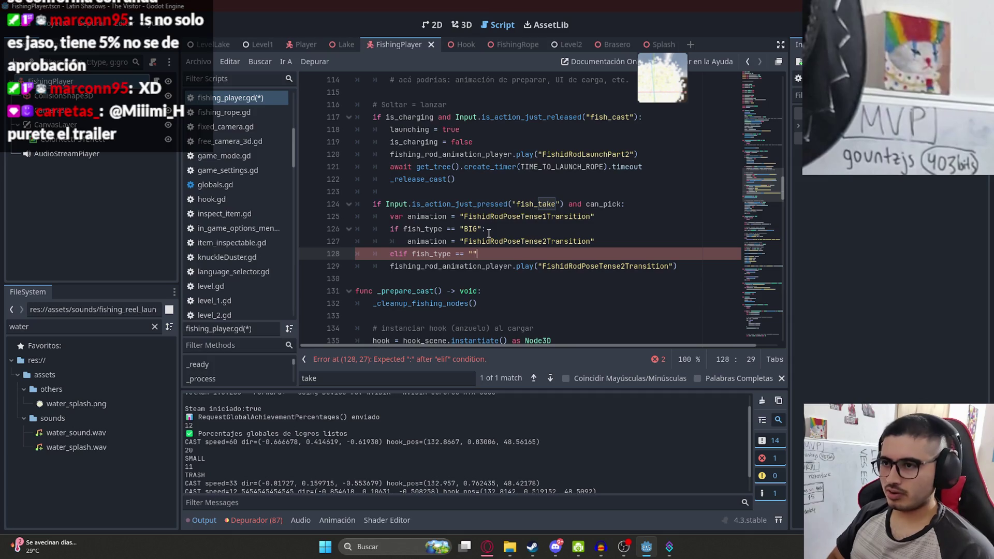
type(":")
key("Return")
type("anim")
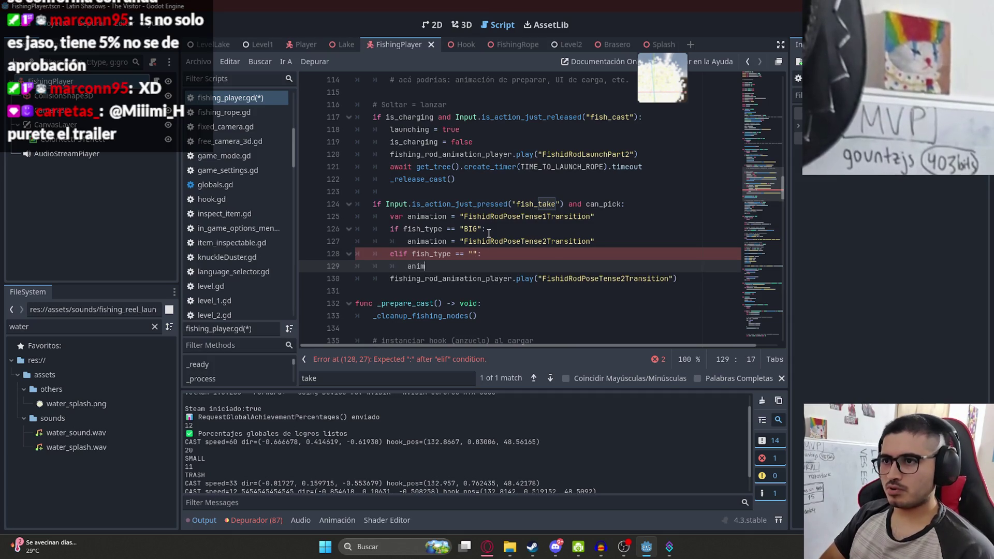
type("ation = \"FishidRodPoseTense2Transition\"")
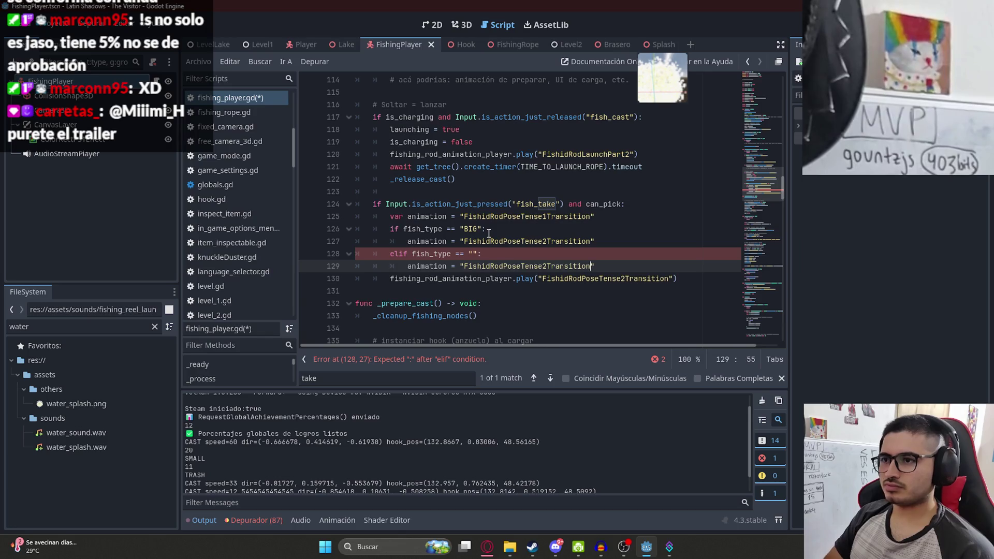
key("BackSpace")
type("3")
Fill the elif condition with "LEGENDARY", save the script, and clear the Output log
left_click(473, 253)
type("LEGENDARY")
key("ctrl+s")
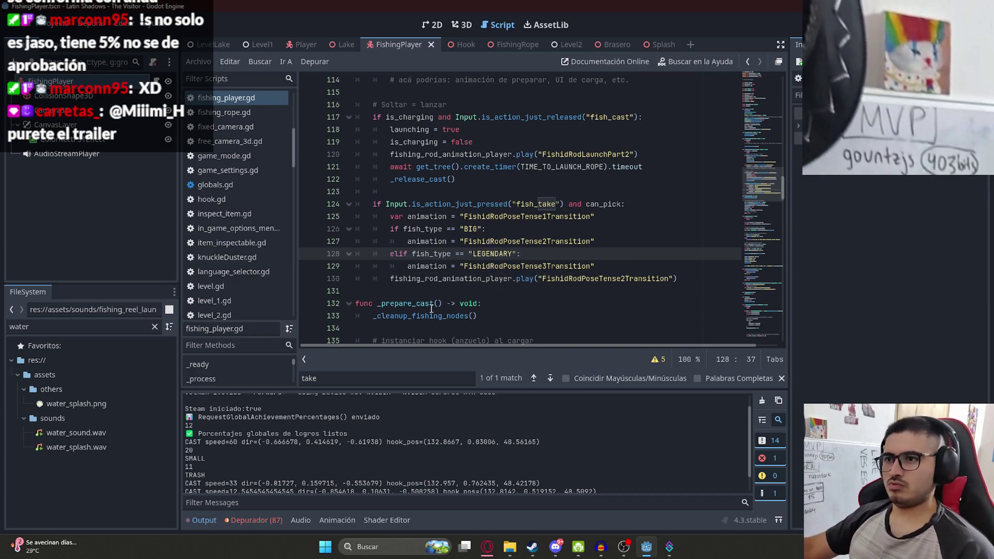
left_click(542, 233)
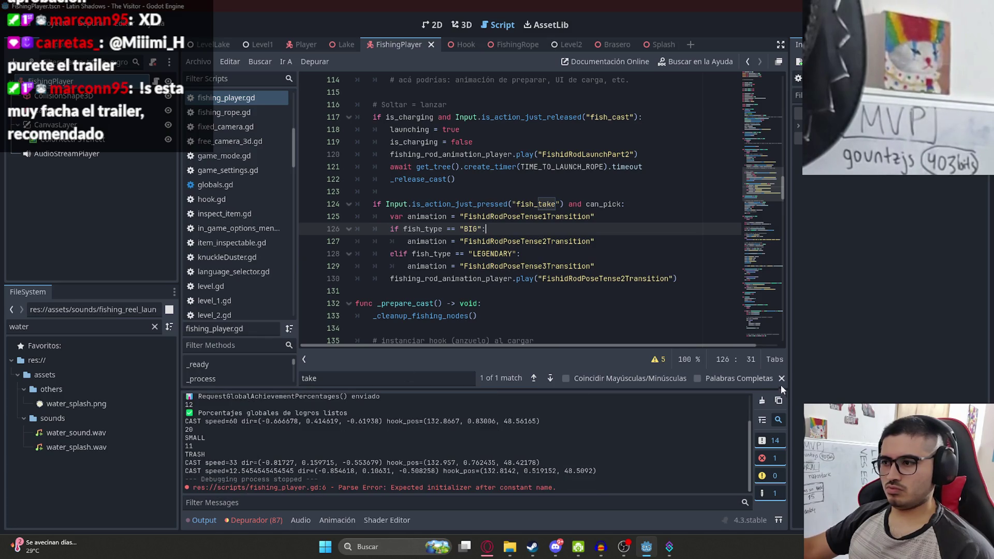
left_click(761, 400)
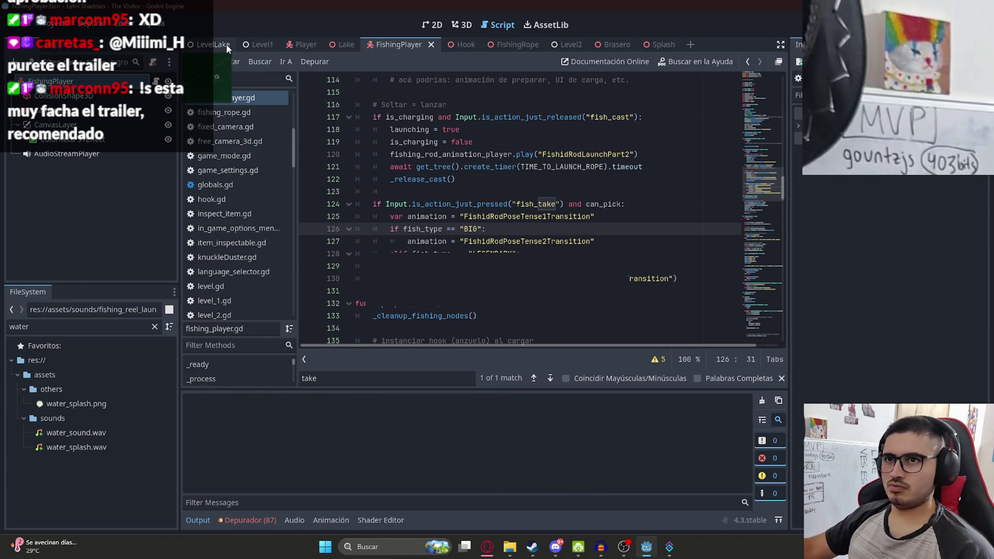
Run the LevelLake scene and set the game to windowed mode at 1280x720
right_click(226, 44)
left_click(306, 123)
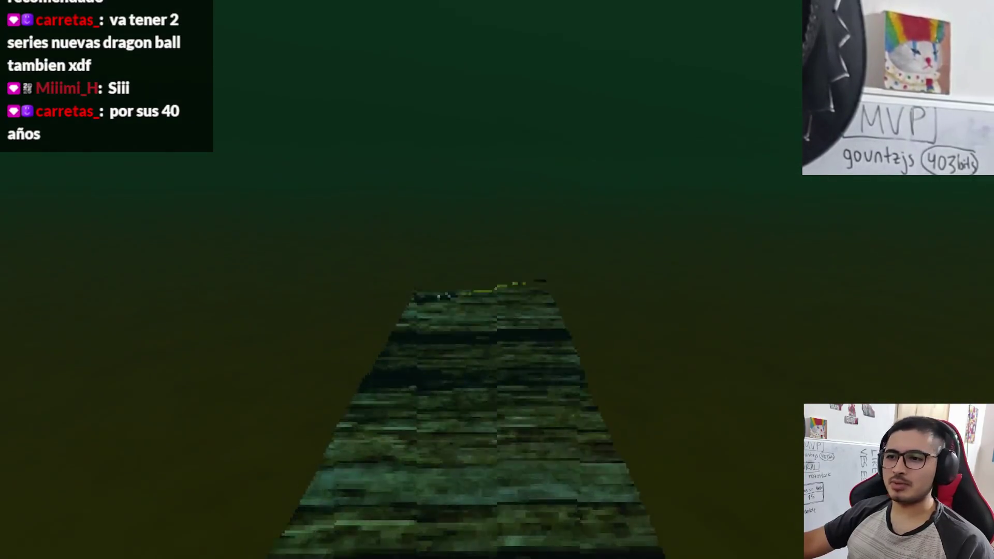
key("Escape")
left_click(459, 208)
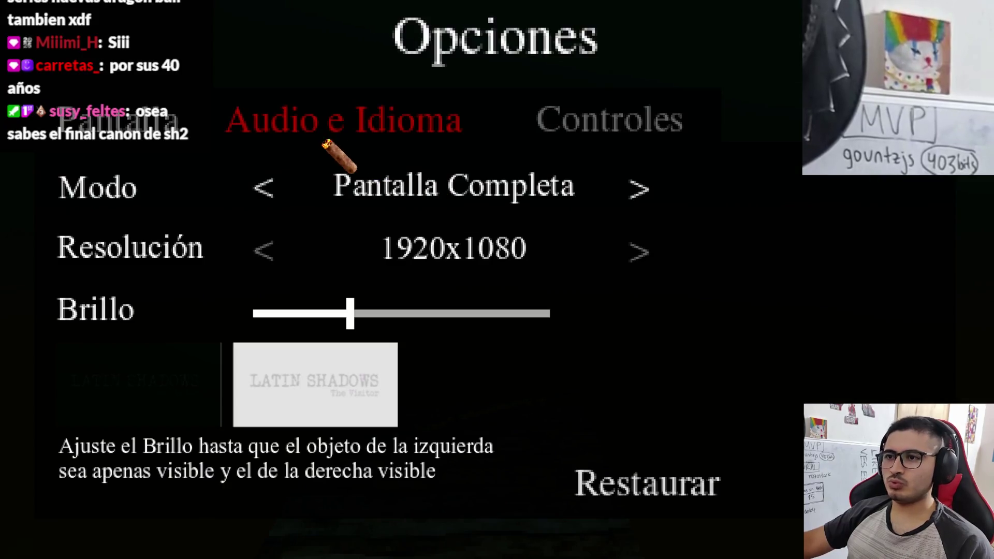
left_click(267, 187)
left_click(314, 243)
left_click(331, 257)
left_click(331, 257)
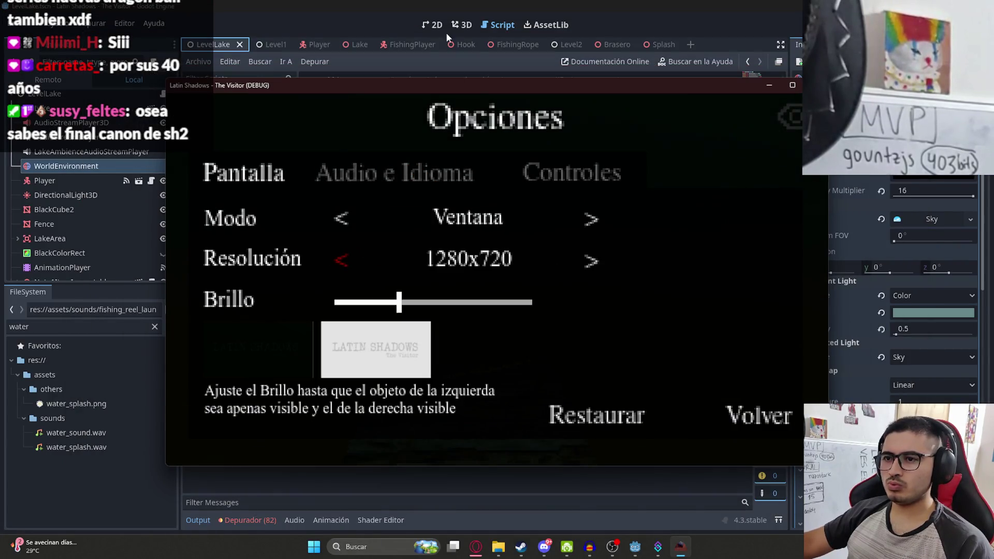
Move the game window to the screen top, resume, and take the fishing rod
left_click_drag(436, 85, 432, 10)
left_click(756, 344)
left_click(510, 126)
key("e")
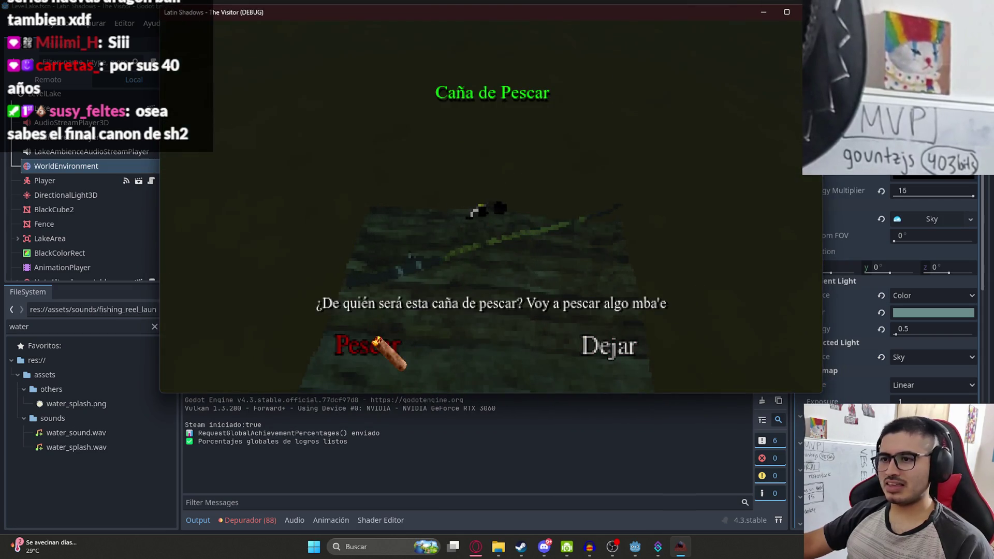
left_click(378, 348)
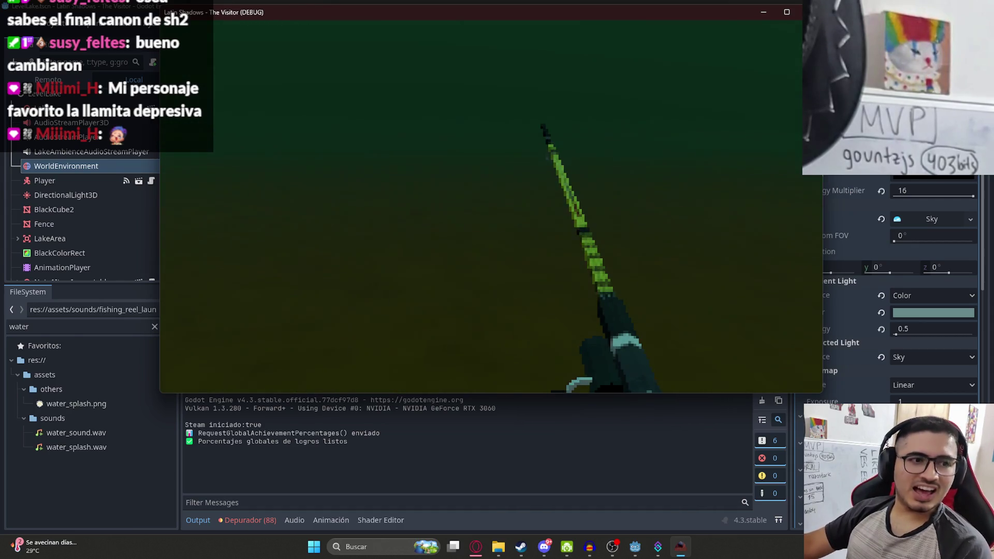
Cast the line twice, logging BIG/TRASH and SMALL/TRASH, then stop the game with F8
left_click(481, 206)
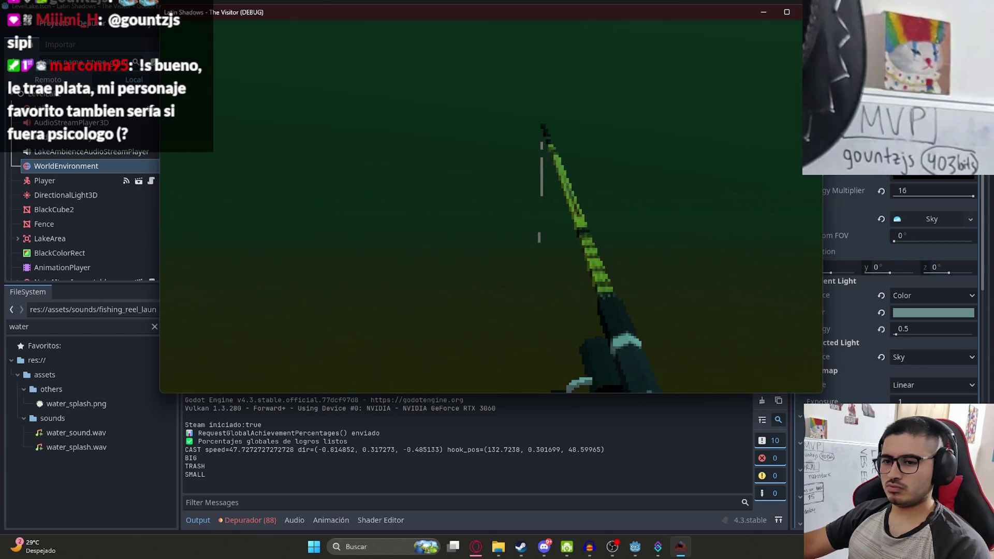
left_click(492, 207)
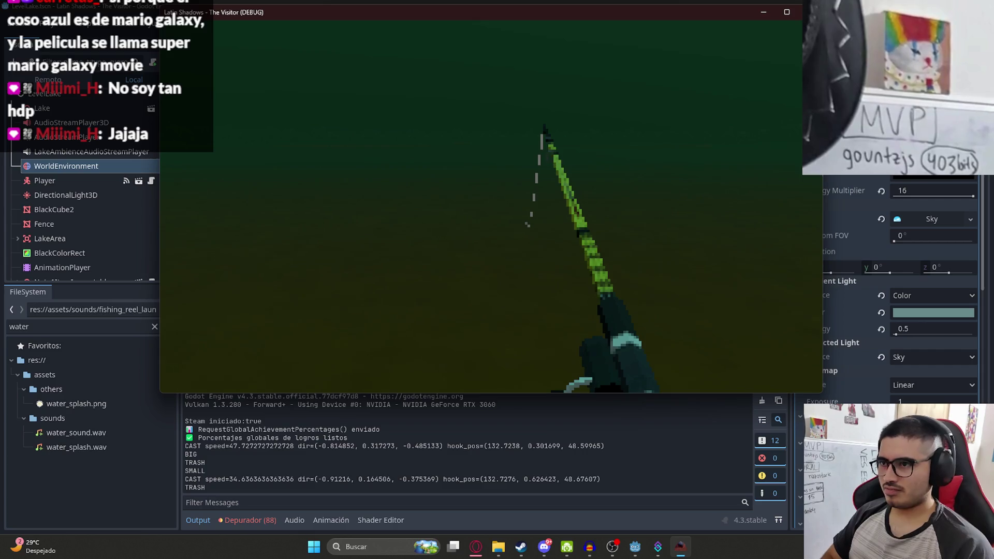
key("F8")
left_click(544, 176)
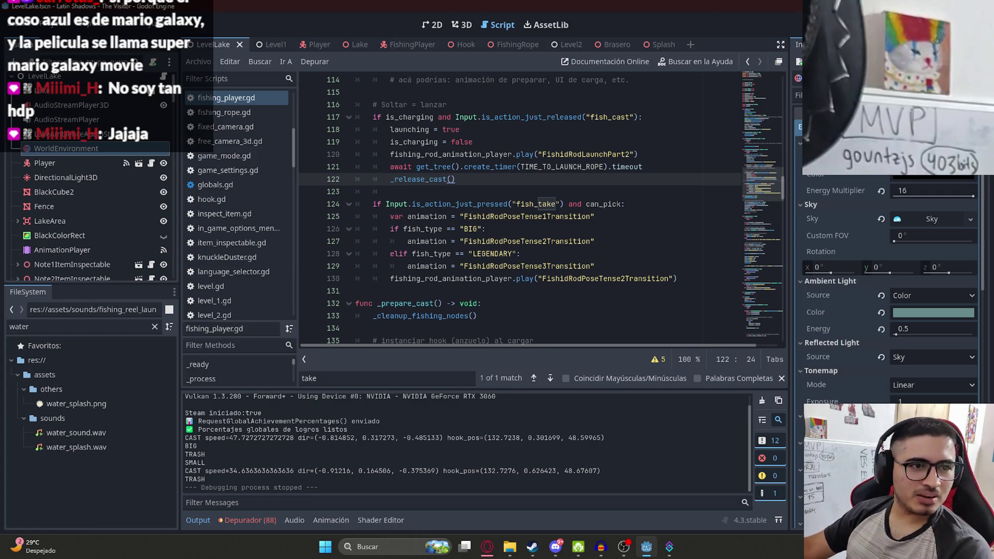
Change FISHING_RANGE MAX on line 9 to 5.0, save, and run the game again
left_click(614, 228)
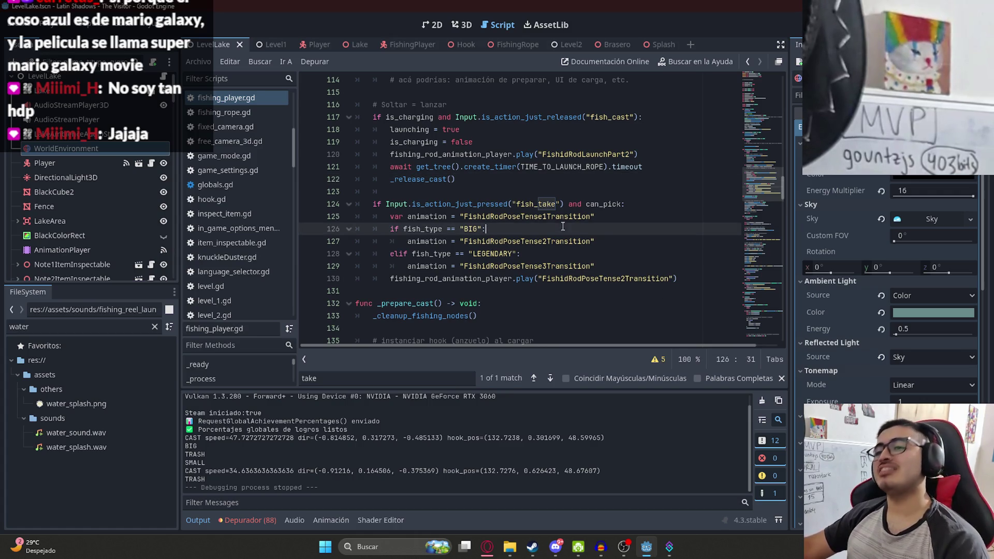
left_click(761, 90)
scroll(761, 90, "up", 4)
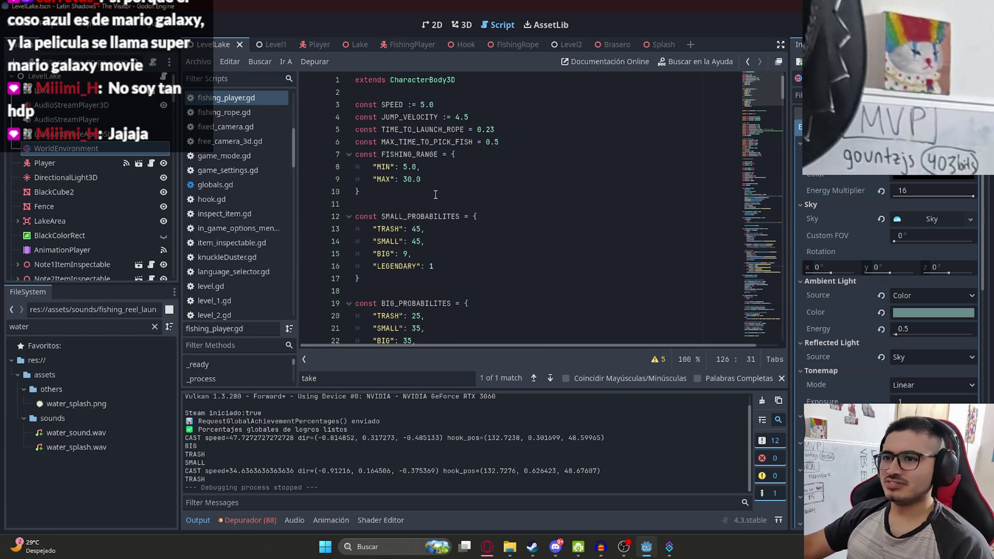
left_click(406, 168)
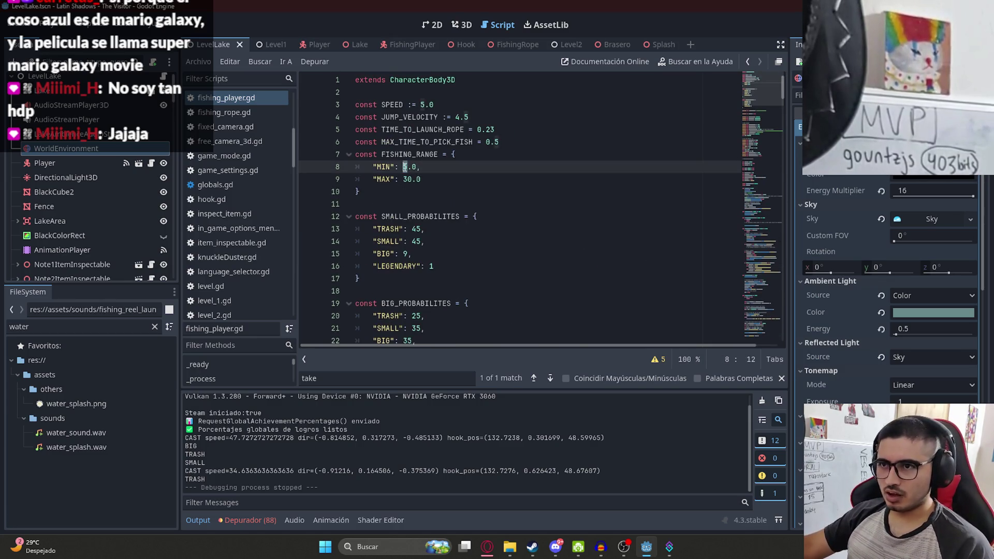
key("Down")
key("Delete")
key("Delete")
type("5")
key("ctrl+s")
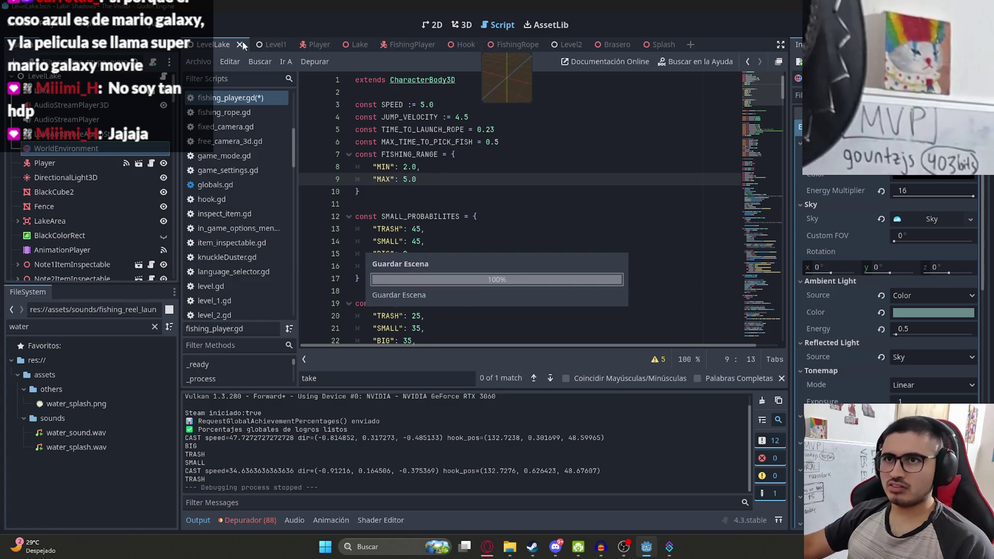
right_click(243, 46)
left_click(270, 127)
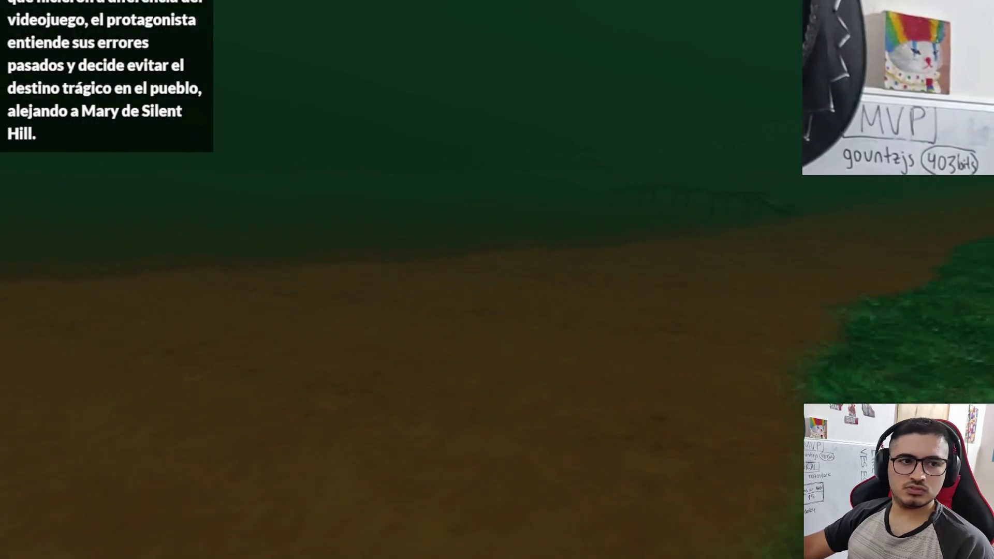
Switch the game to windowed 1280x720 in Opciones, move the window up, and resume
key("Escape")
left_click(495, 211)
left_click(266, 188)
left_click(301, 255)
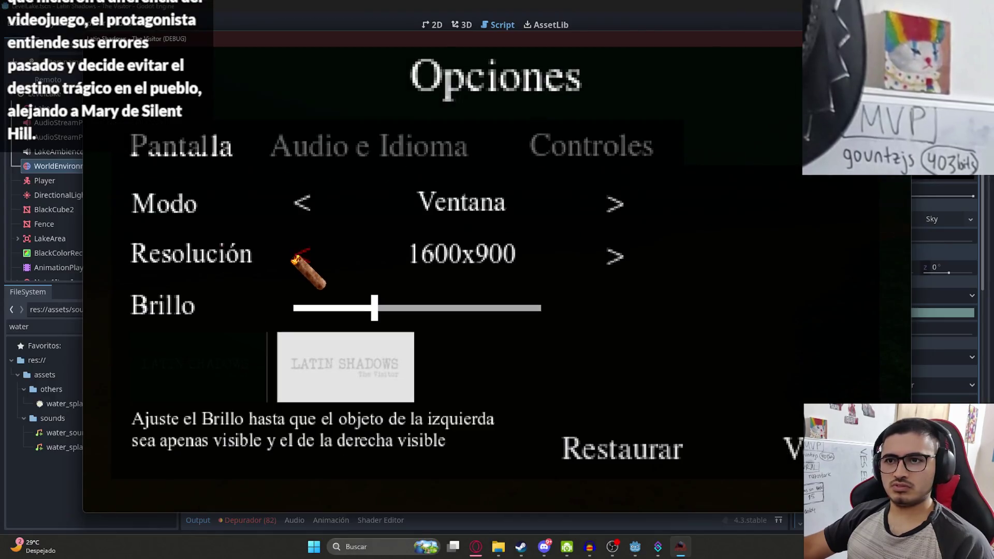
left_click(301, 256)
left_click(330, 278)
left_click_drag(352, 93, 341, 12)
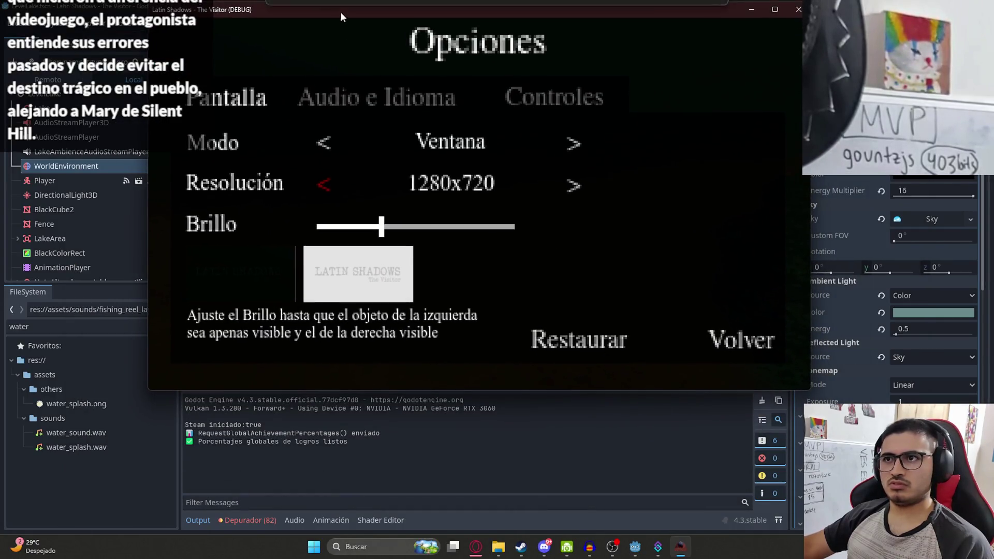
left_click(741, 340)
left_click(460, 113)
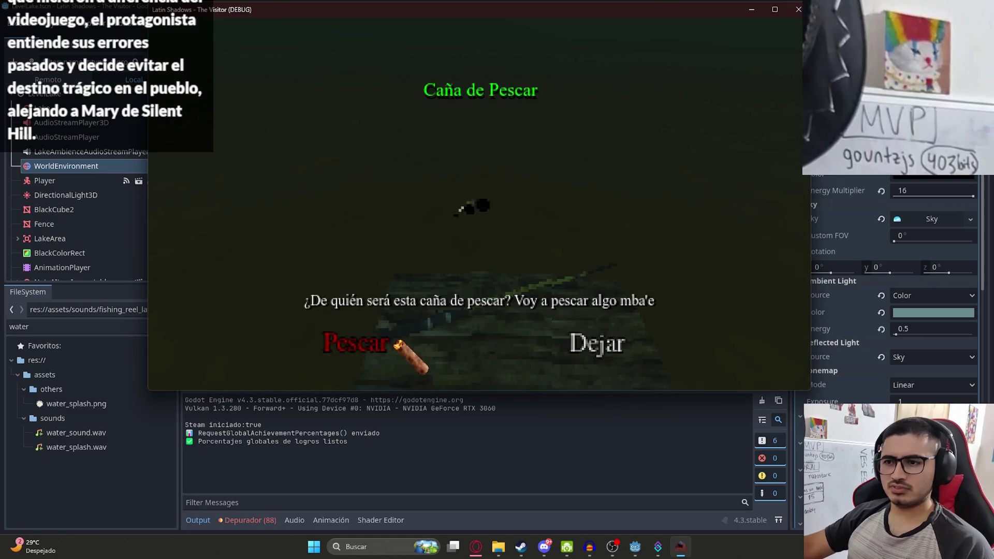
Take the fishing rod, cast once (logging SMALL), stop the game, and bring up the browser
left_click(395, 343)
left_click(479, 204)
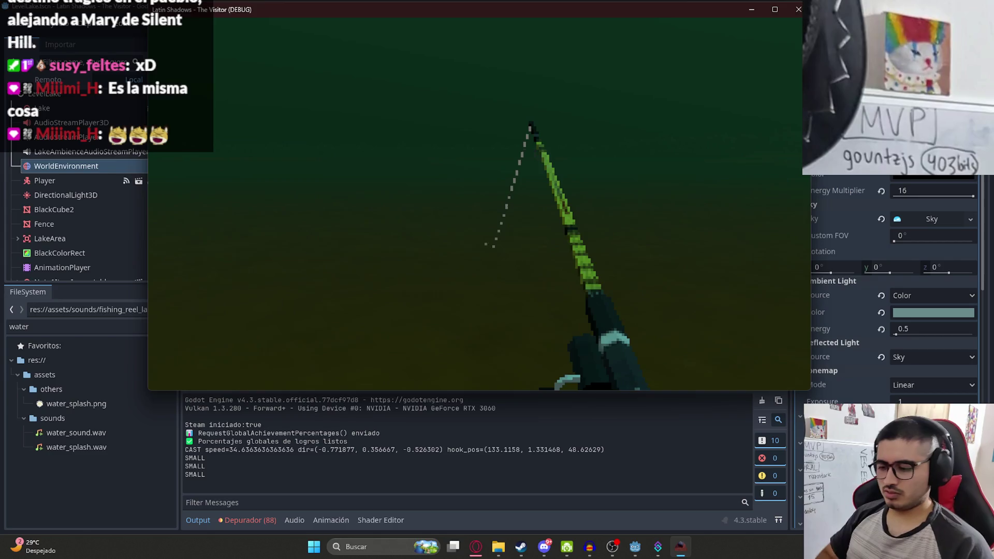
key("F8")
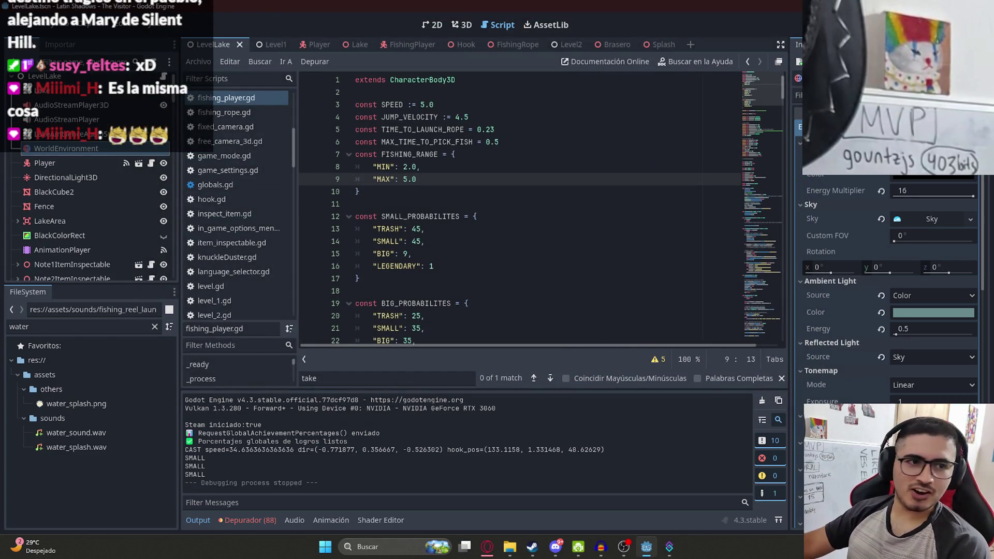
left_click(487, 547)
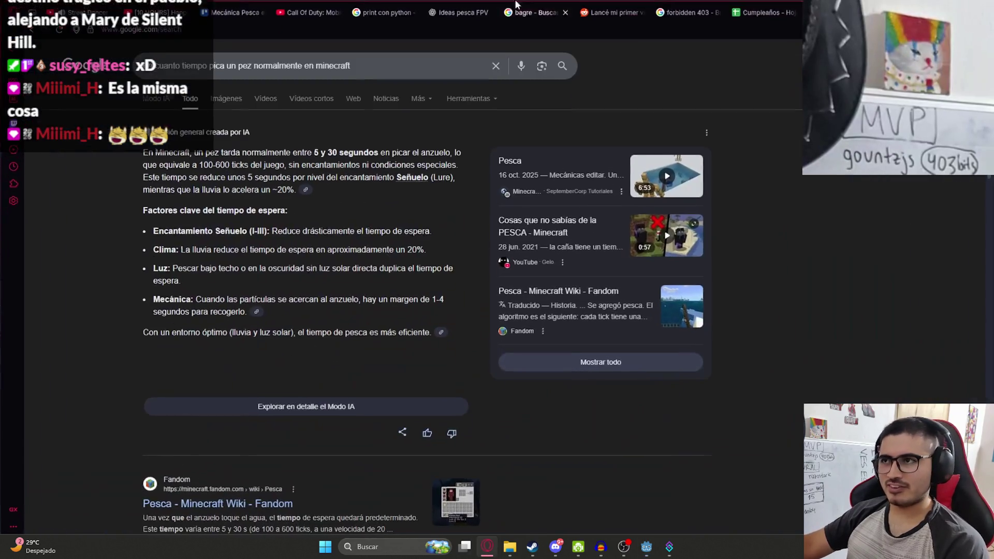
Search Google for 'mary silent hill 2'
left_click(750, 33)
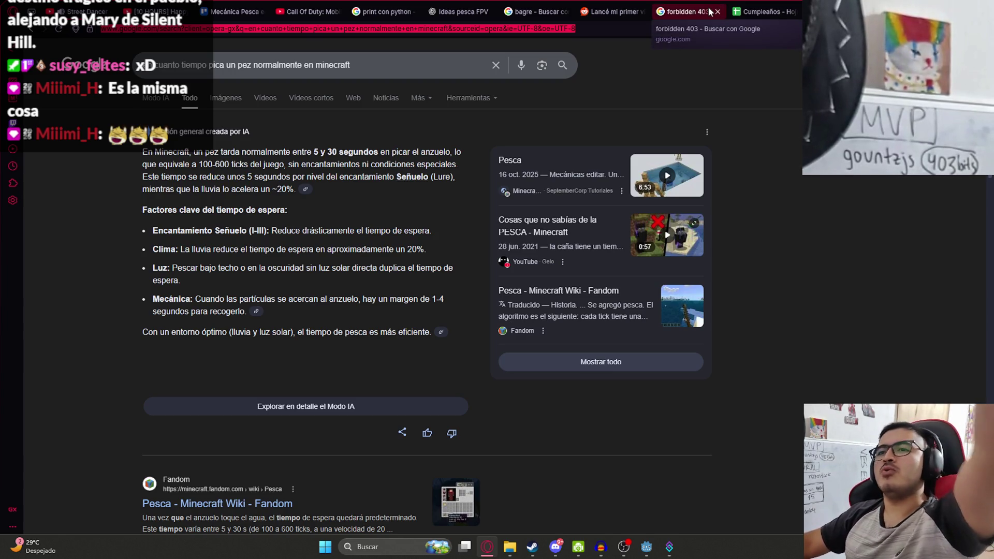
left_click(233, 65)
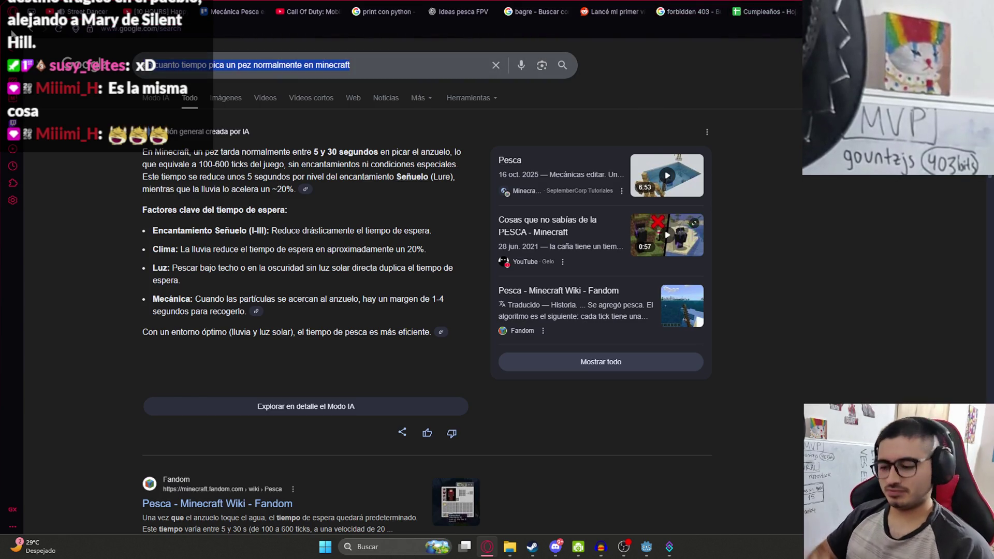
key("ctrl+a")
type("mary")
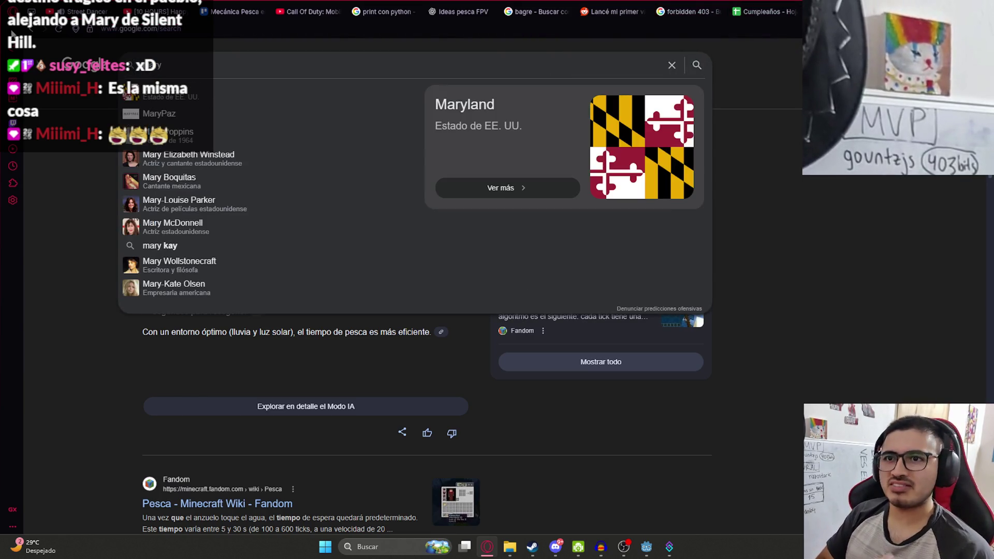
type(" silent hill 2")
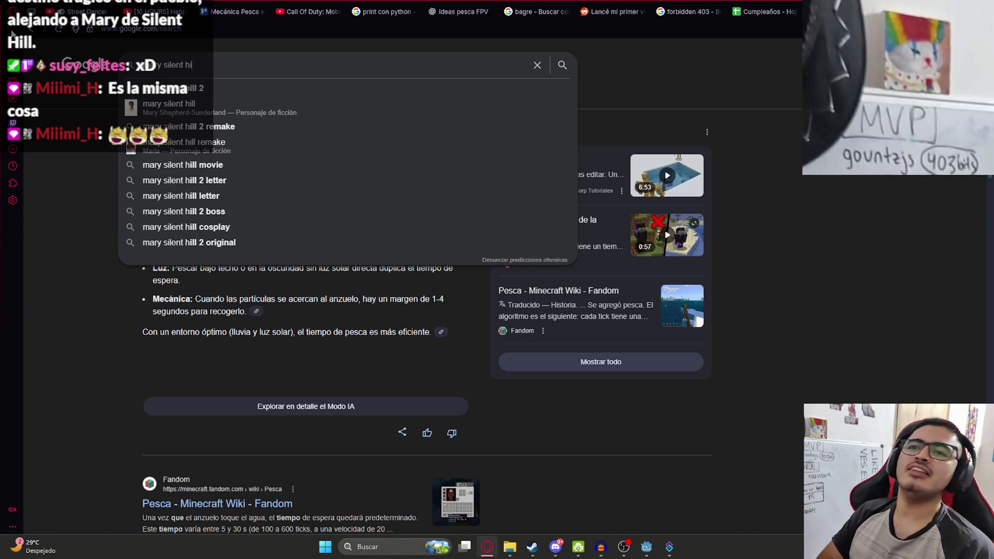
key("Return")
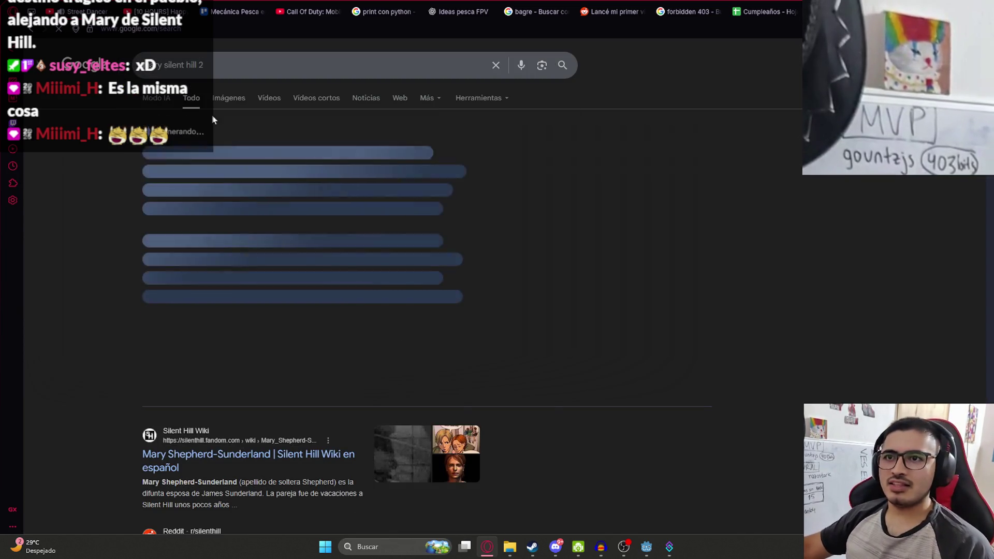
Preview the Mary's Letter, Diario AS and Reddit image results, then return to Godot
left_click(223, 98)
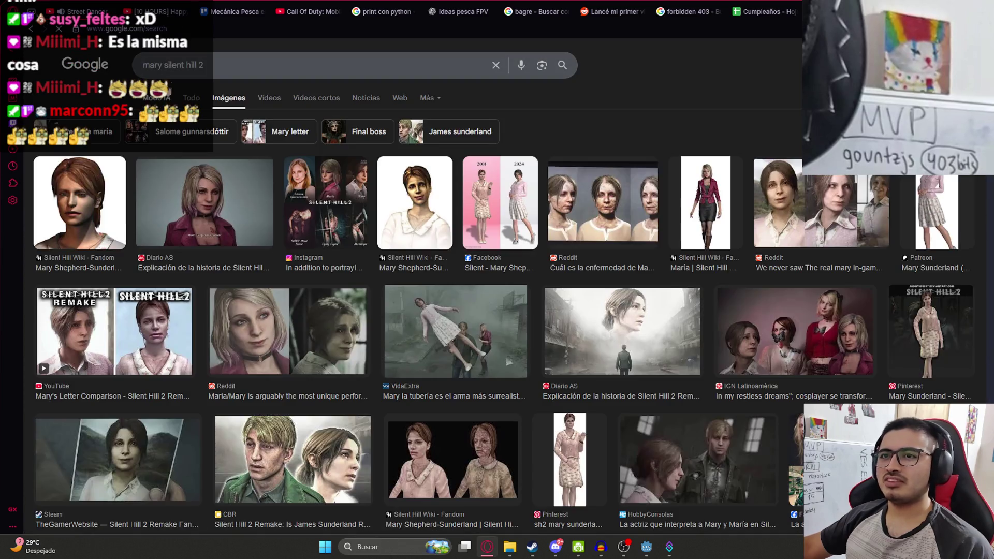
left_click(388, 61)
left_click(467, 104)
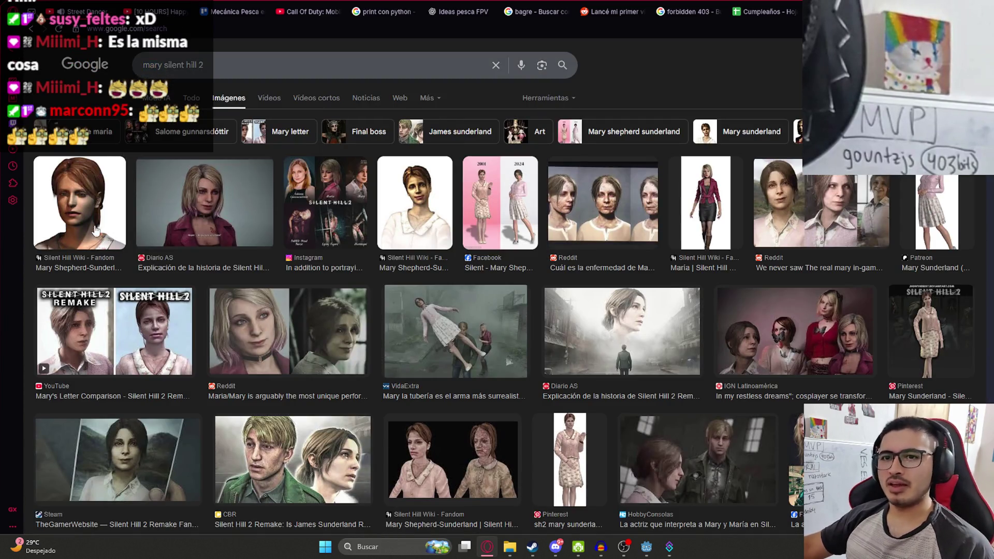
left_click(124, 340)
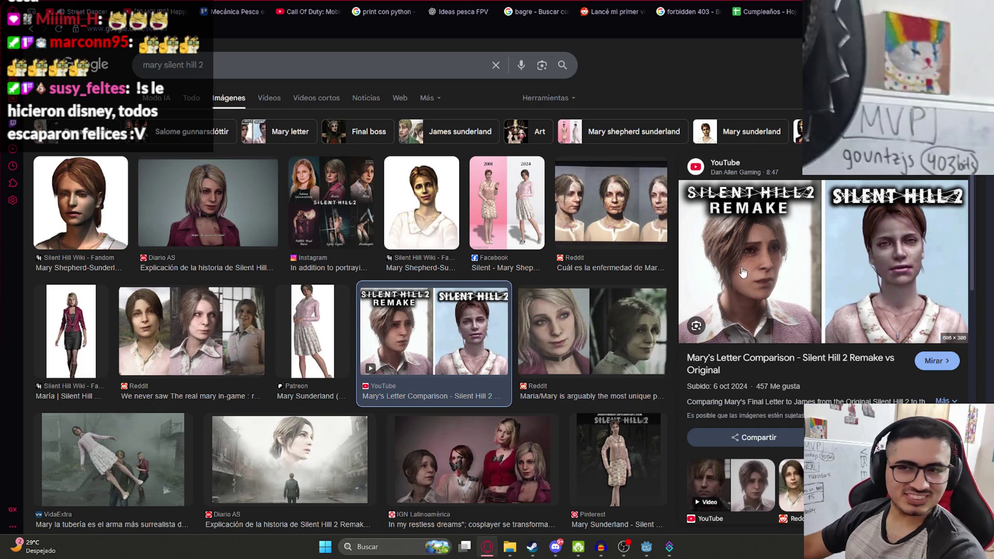
scroll(770, 379, "down", 3)
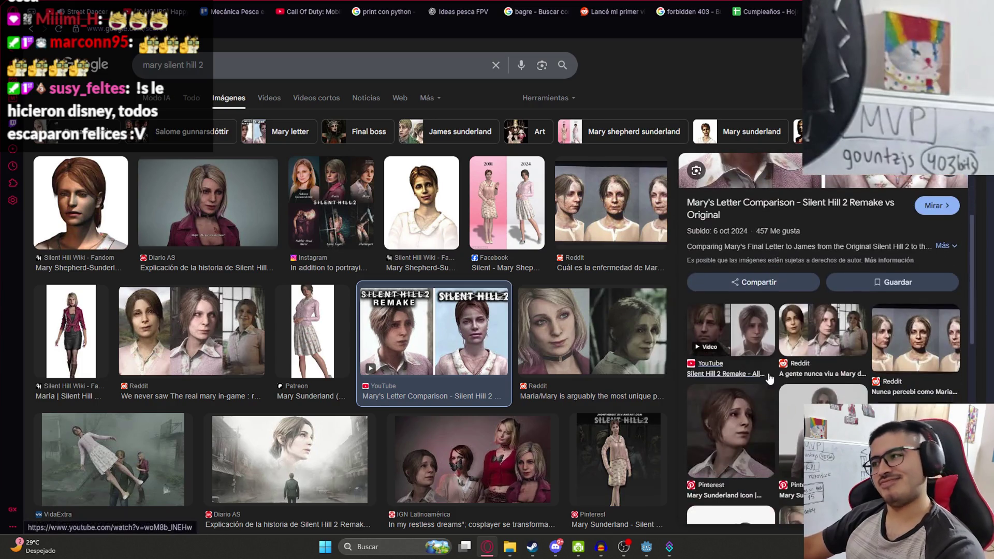
scroll(798, 357, "up", 3)
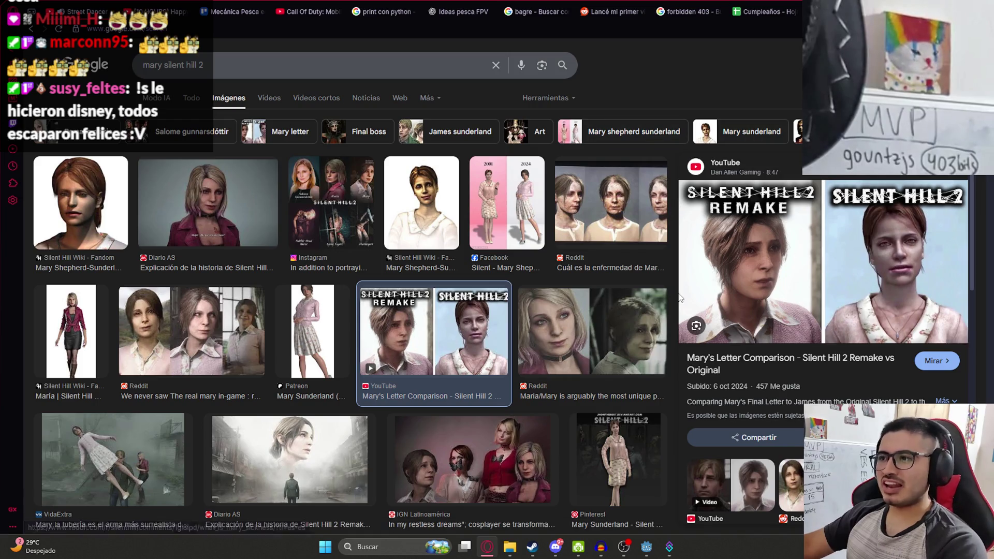
left_click(203, 202)
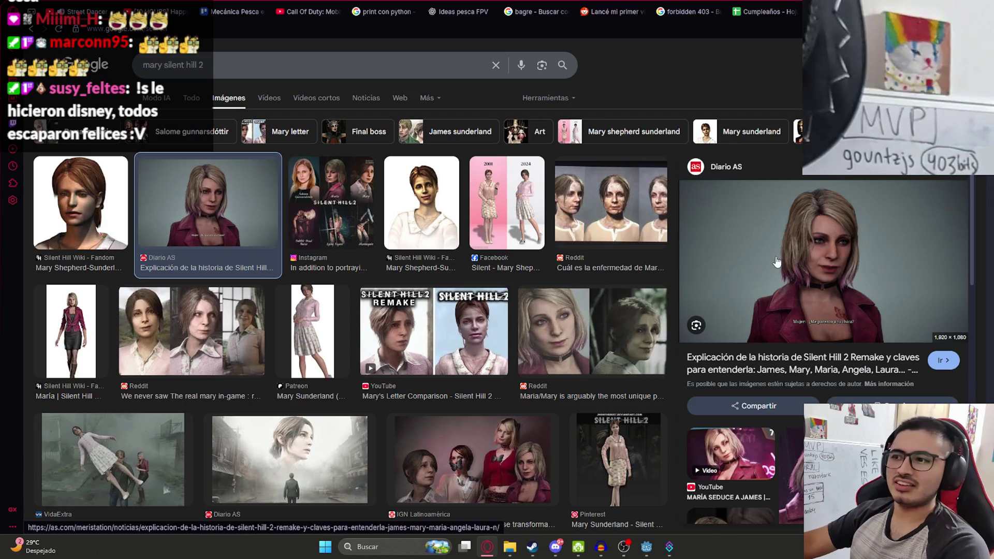
left_click(588, 194)
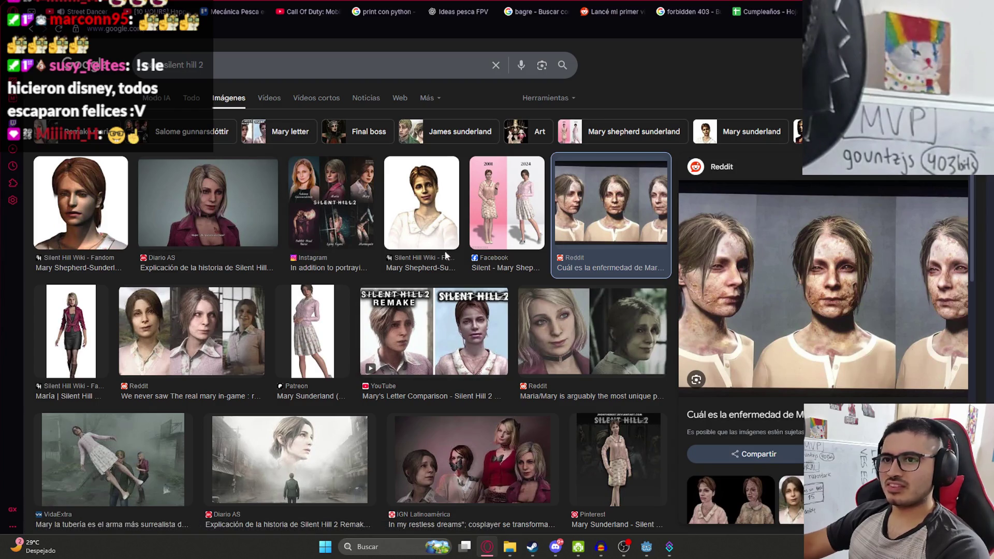
left_click(210, 207)
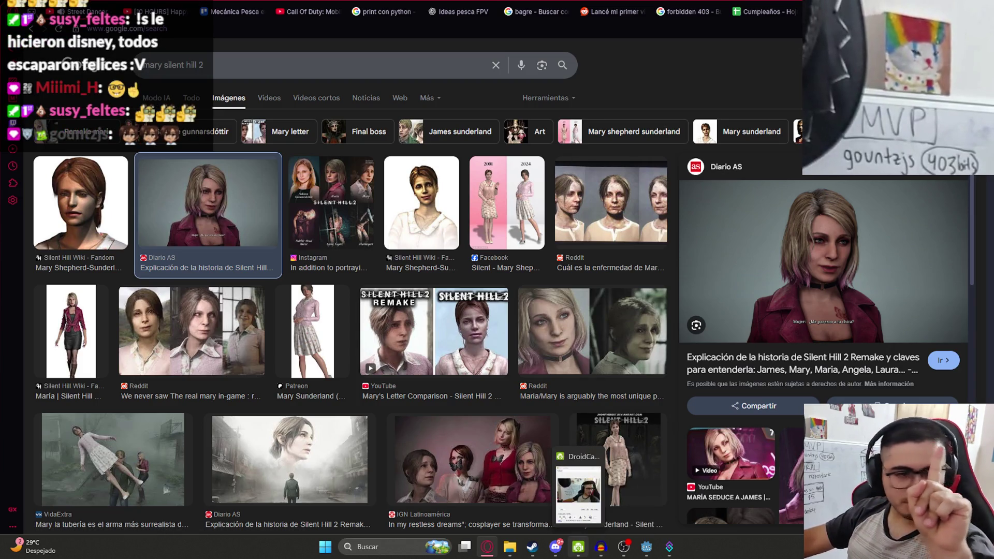
mouse_move(646, 548)
left_click(645, 497)
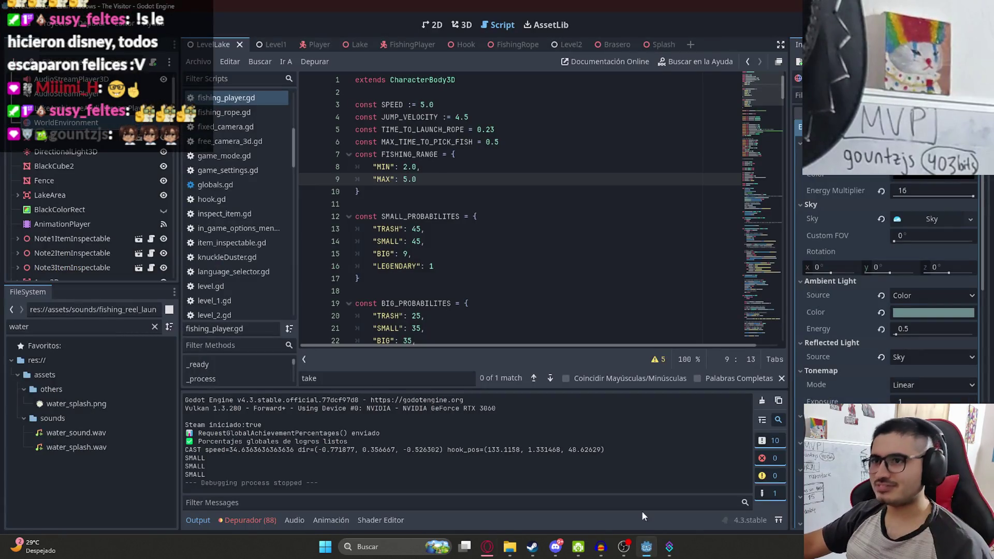
Change MAX_TIME_TO_PICK_FISH on line 6 from 0.5 to 1.0 and save the script
left_click(466, 167)
key("Down")
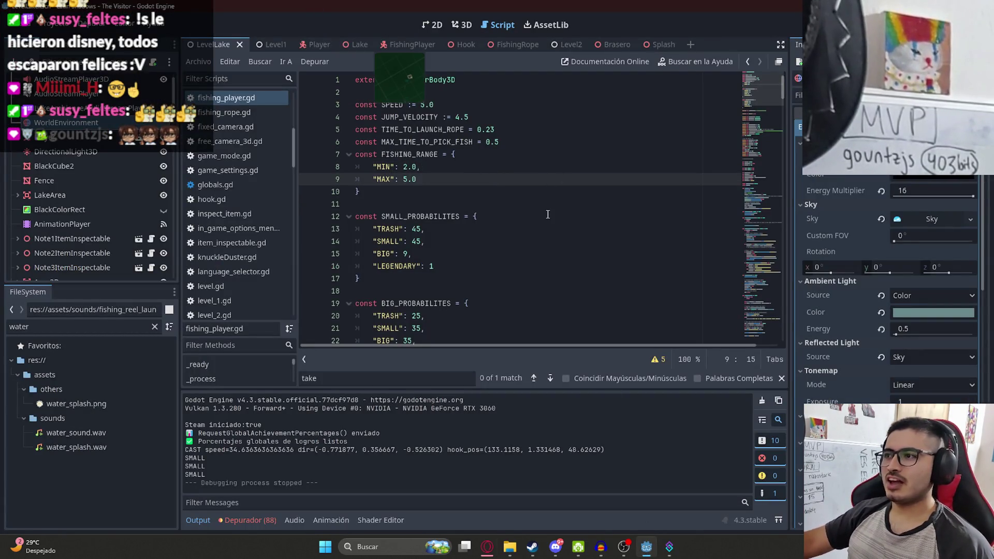
key("Down")
key("Down")
key("Down")
left_click(757, 251)
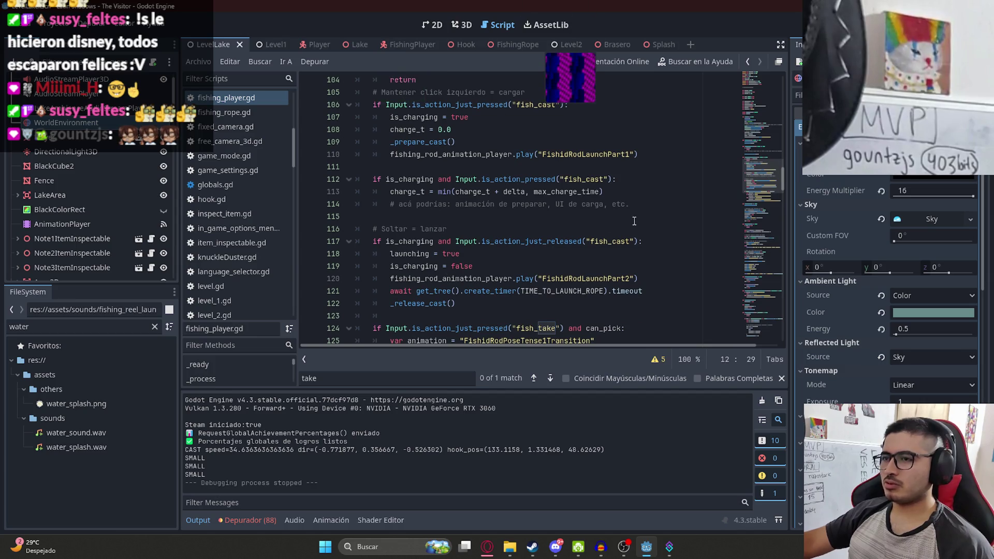
left_click(761, 83)
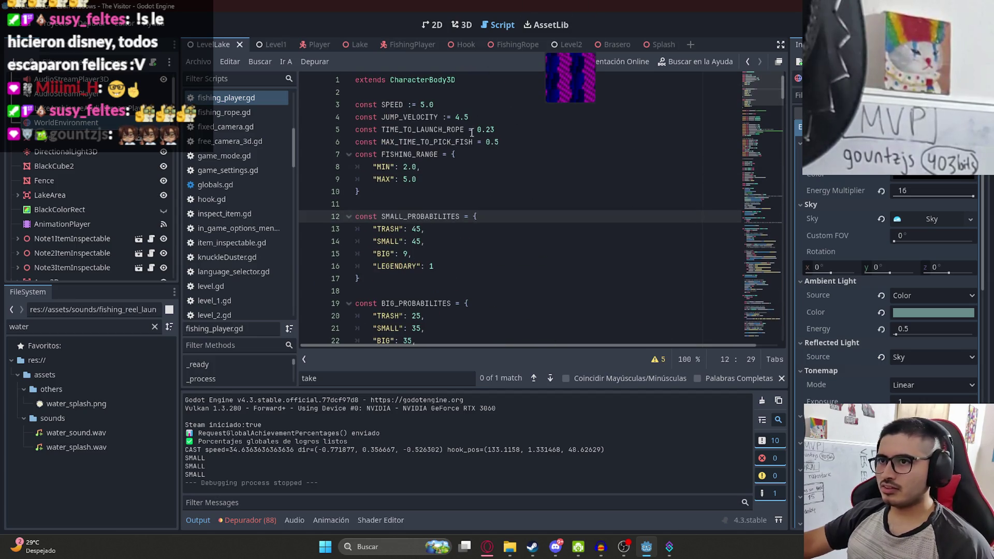
left_click(433, 130)
double_click(495, 142)
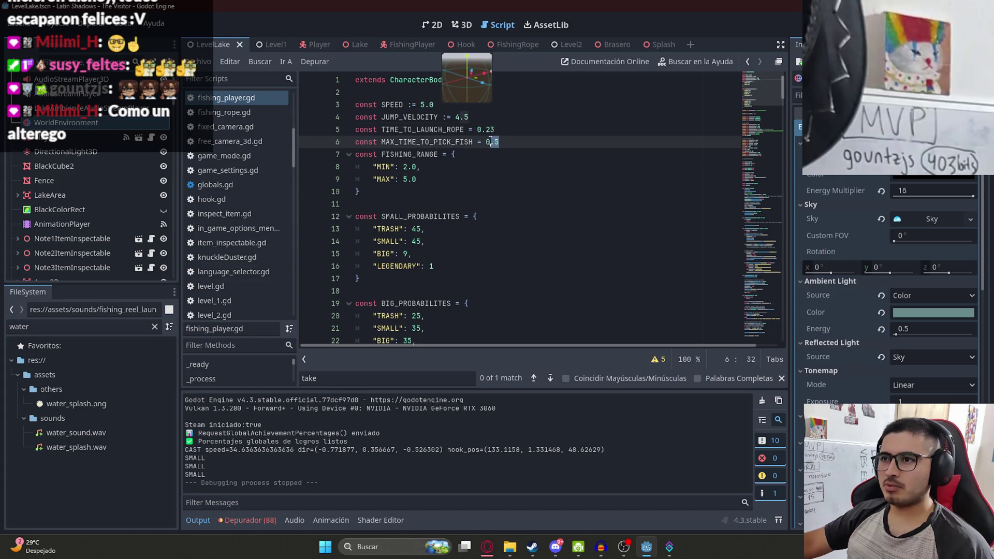
type("1.0")
key("Down")
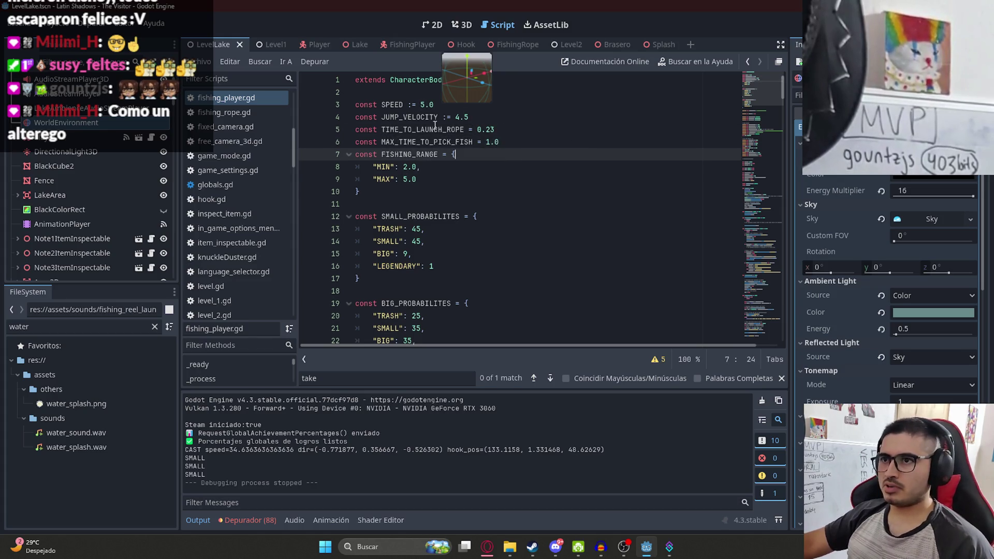
key("ctrl+s")
double_click(458, 140)
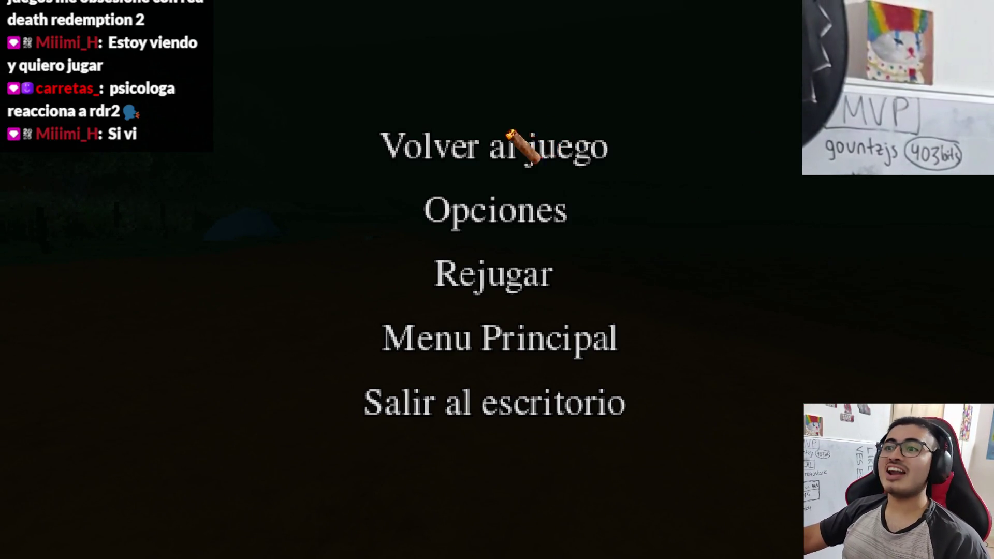
Set the game to windowed 1280x720, move the window to the screen top, and resume
left_click(497, 228)
left_click(275, 189)
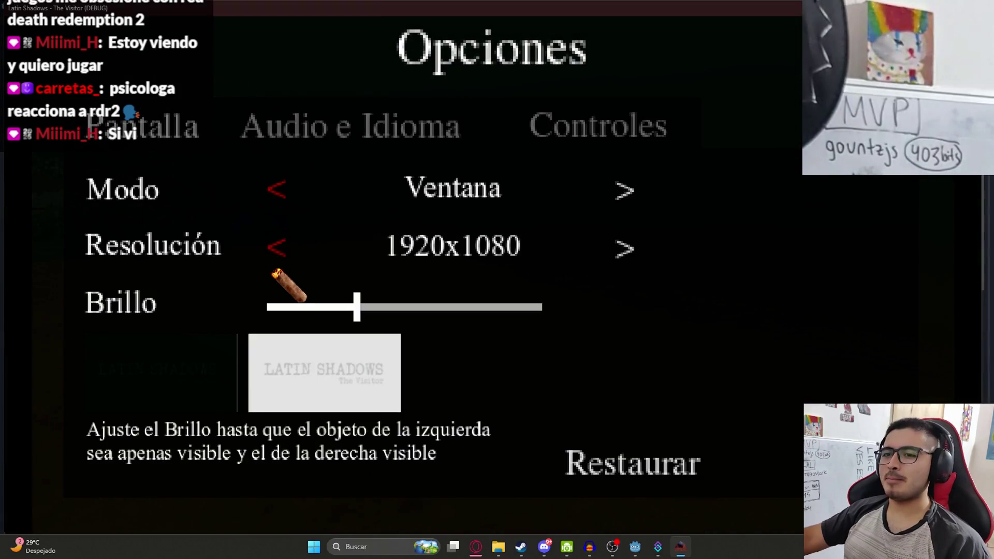
left_click(276, 247)
left_click(302, 255)
left_click(330, 256)
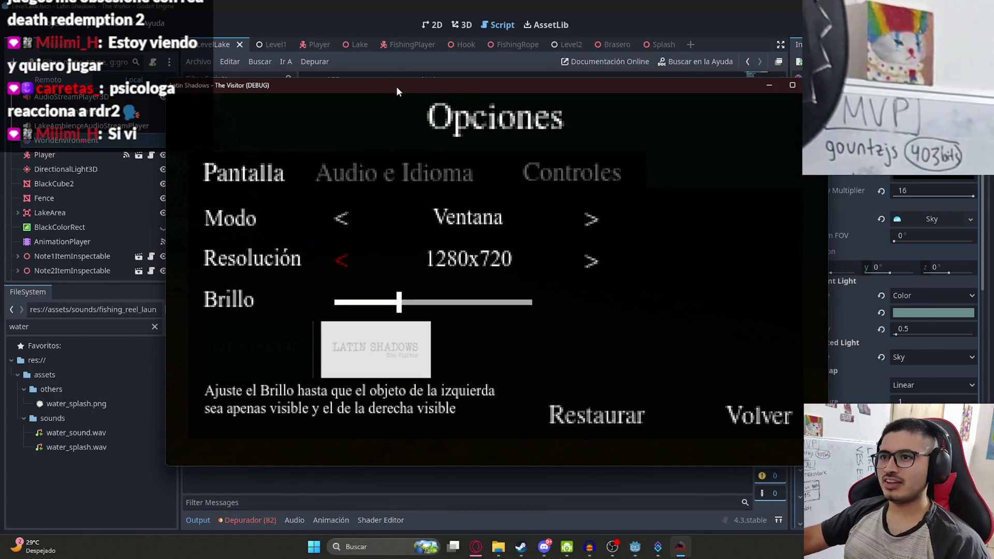
left_click_drag(398, 92, 378, 25)
left_click(766, 342)
left_click(489, 125)
Walk to the rod, take it, cast the line three times, then stop the game
key("w")
key("w")
key("w")
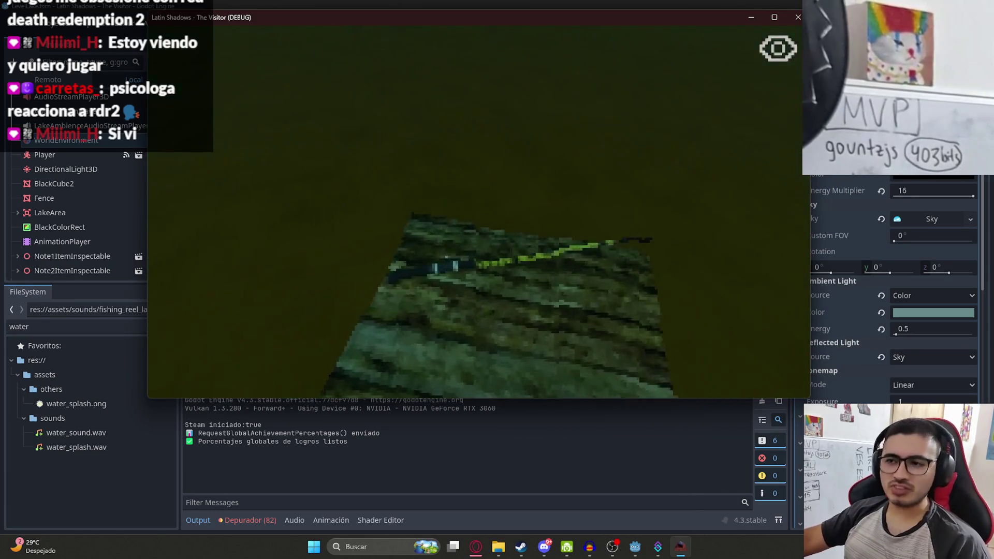
key("e")
left_click(354, 351)
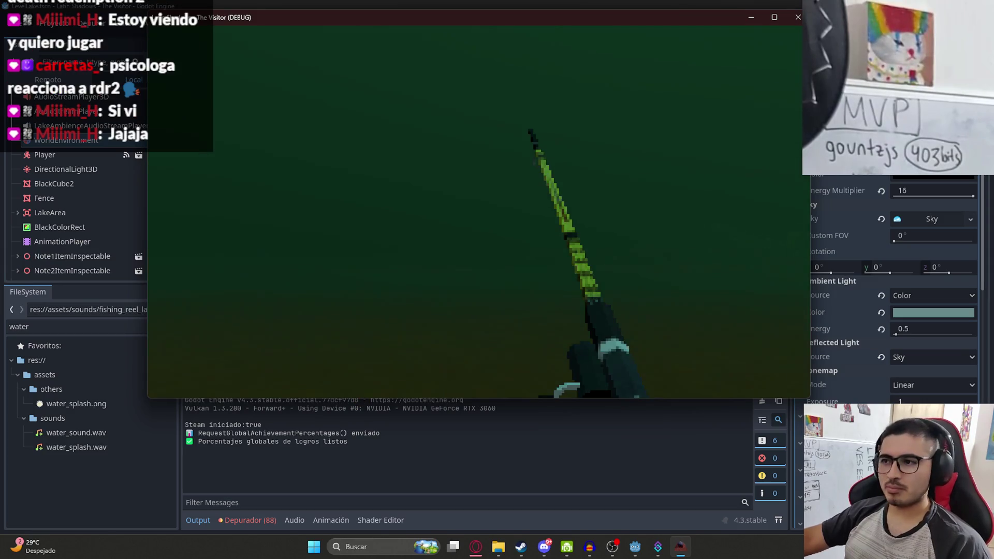
left_click(474, 212)
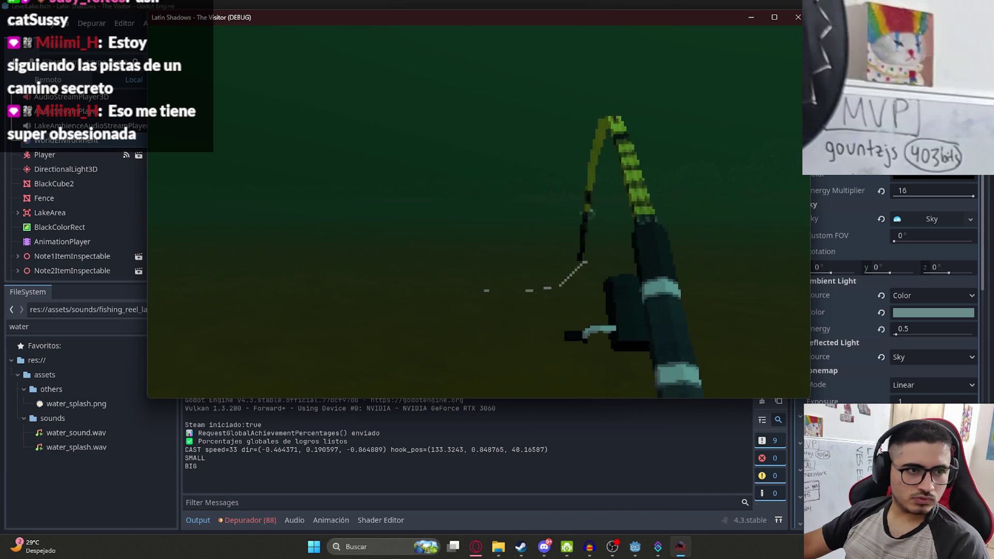
left_click(475, 212)
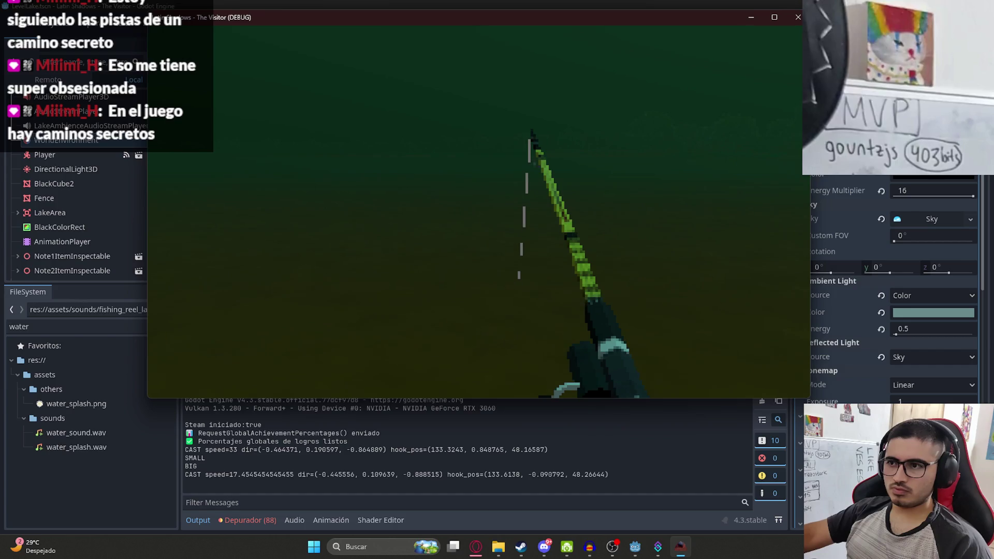
left_click(475, 211)
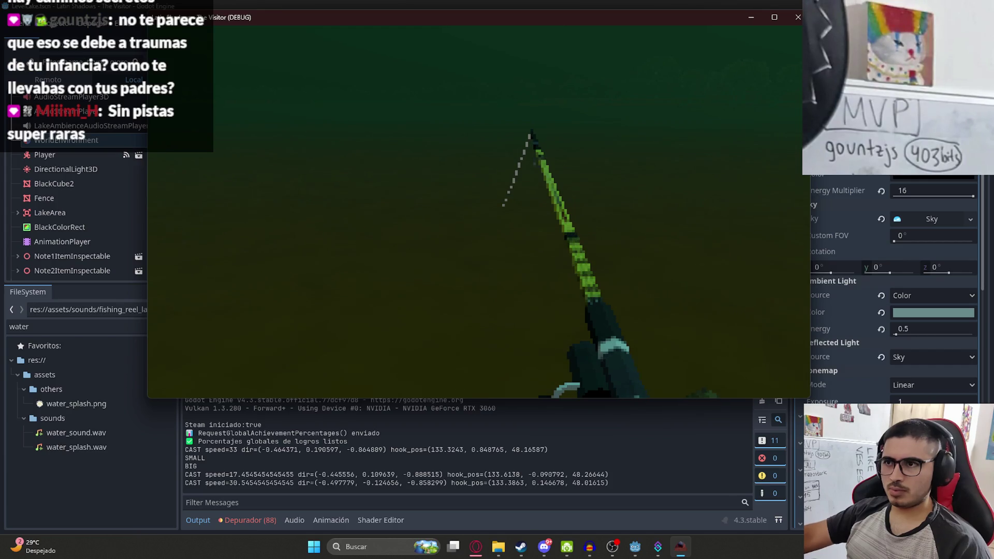
key("F8")
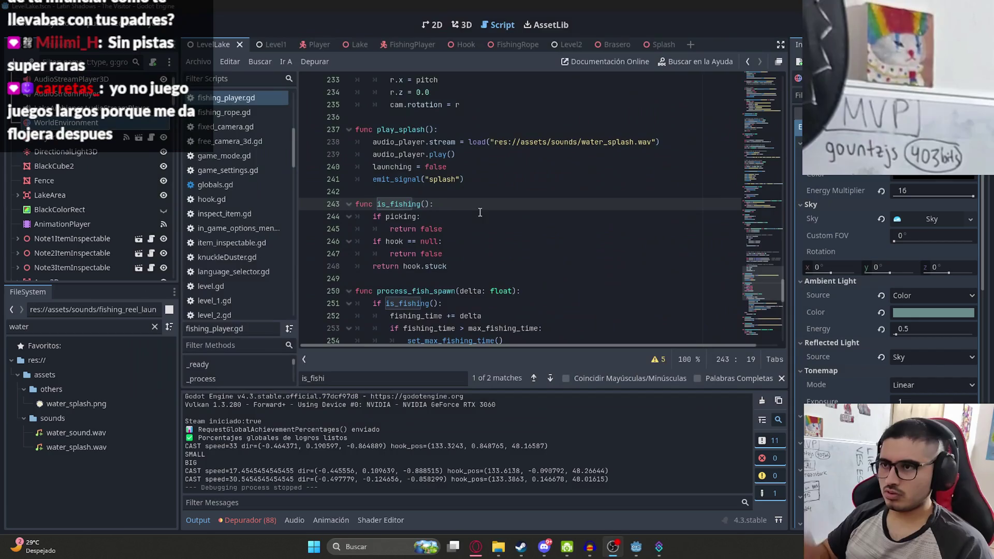
Run the LevelLake scene and set the game to windowed mode at 1280x720
right_click(231, 39)
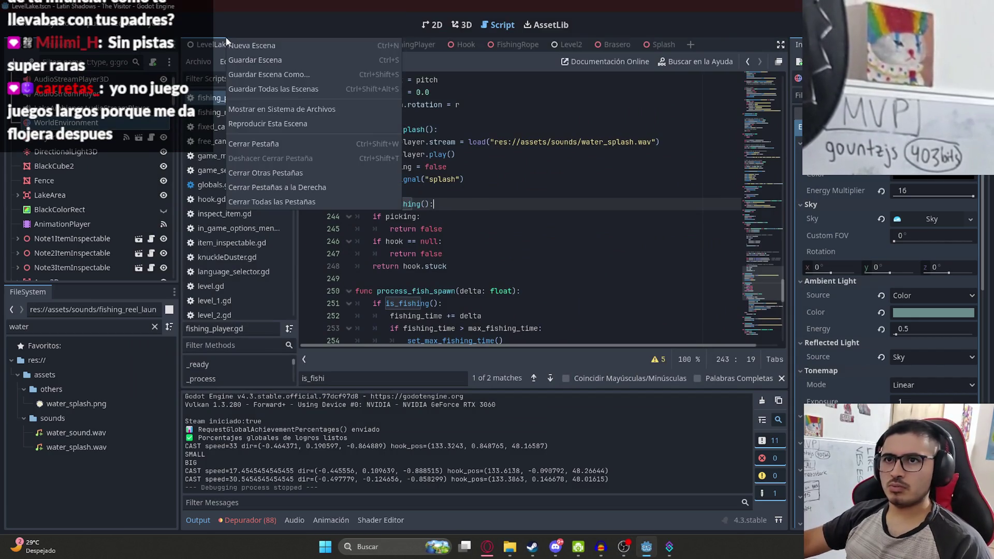
left_click(274, 122)
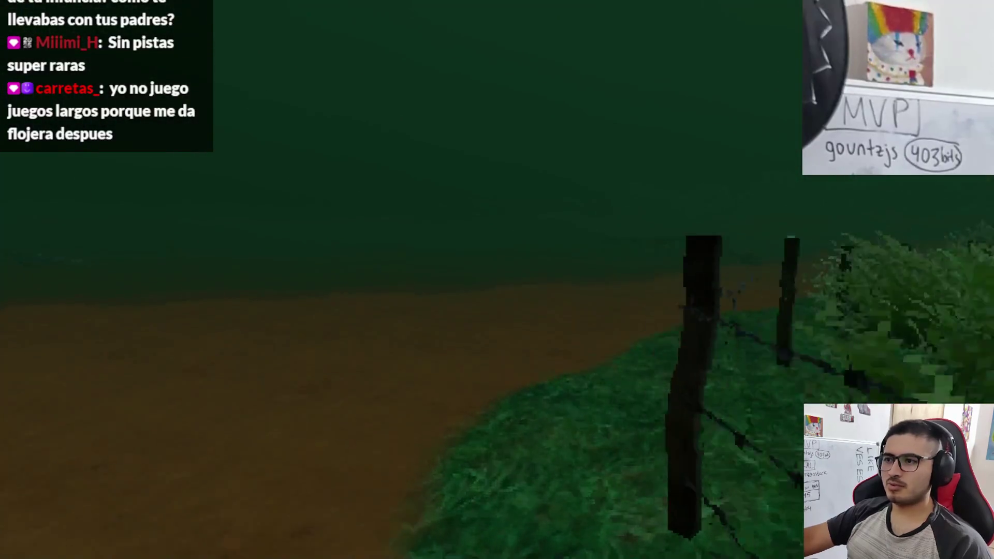
key("Escape")
left_click(500, 207)
left_click(262, 191)
left_click(280, 244)
left_click(302, 253)
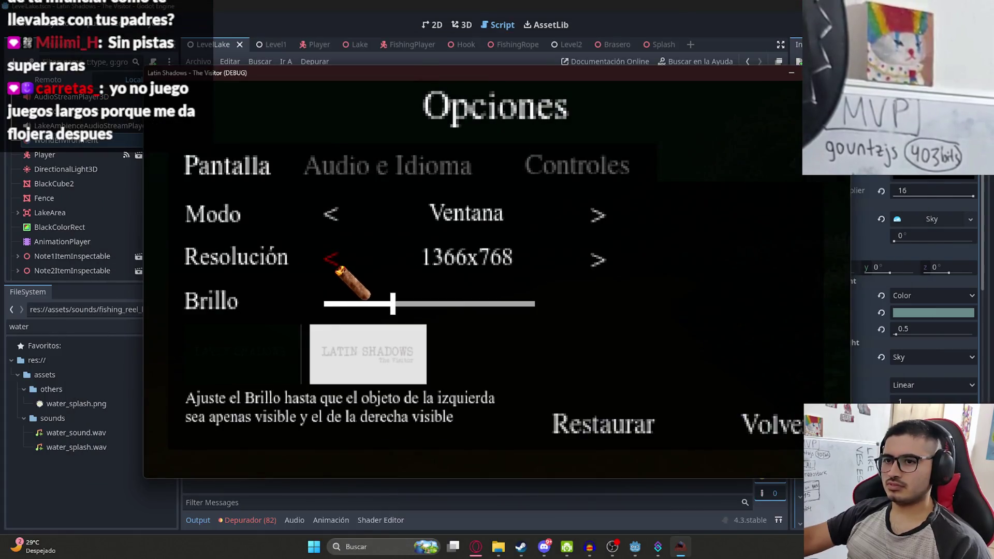
left_click(334, 259)
left_click(730, 336)
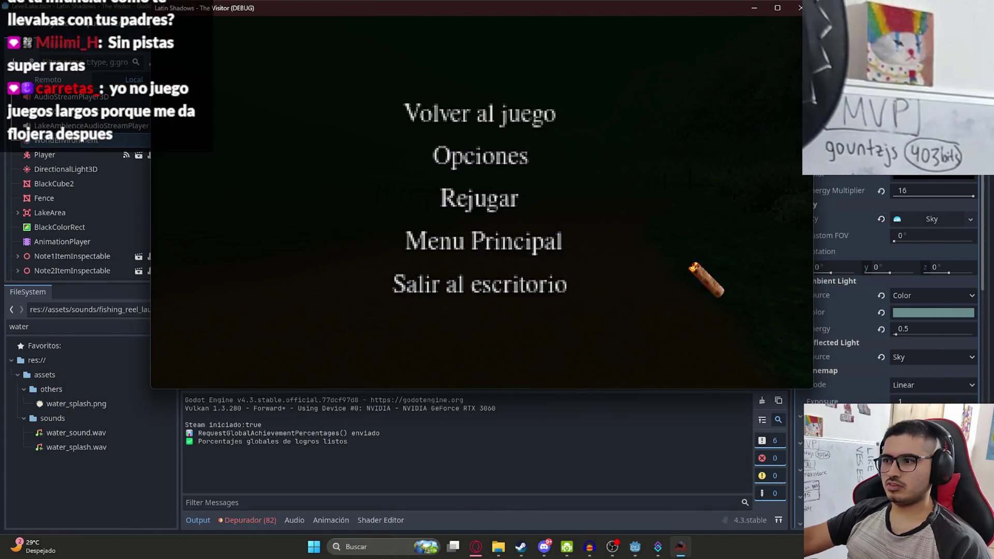
left_click(482, 111)
Walk to the fishing rod, take it with Pescar, cast once, and close the game
key("w")
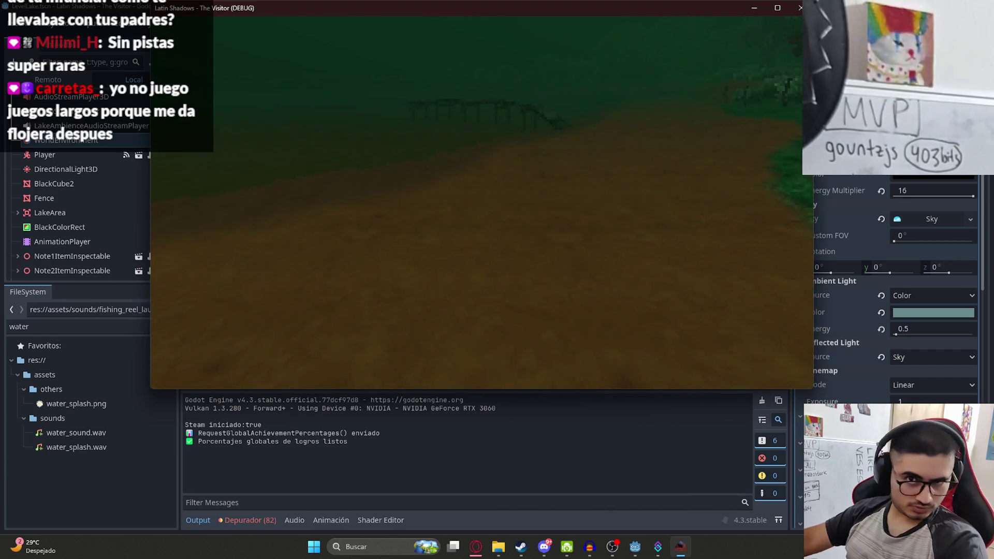
key("w")
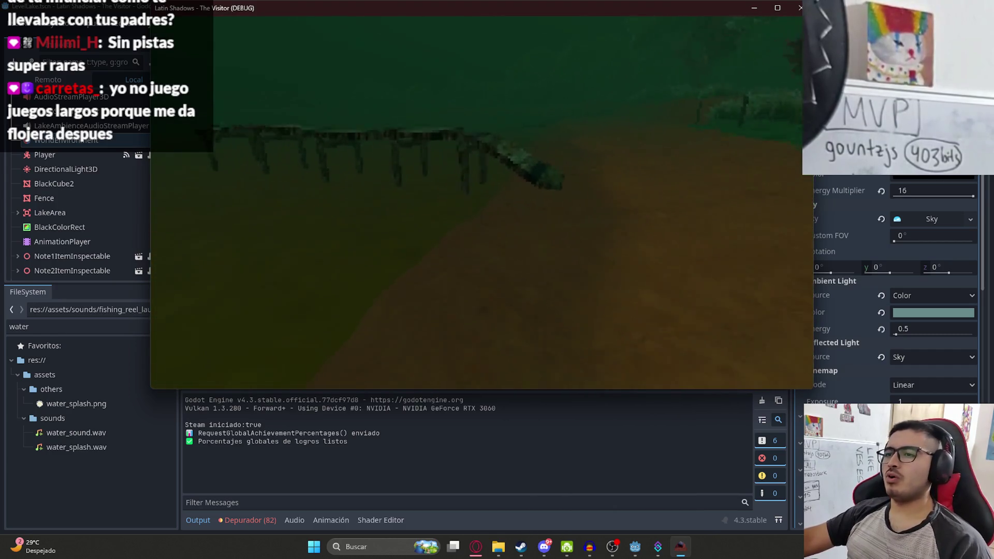
key("w")
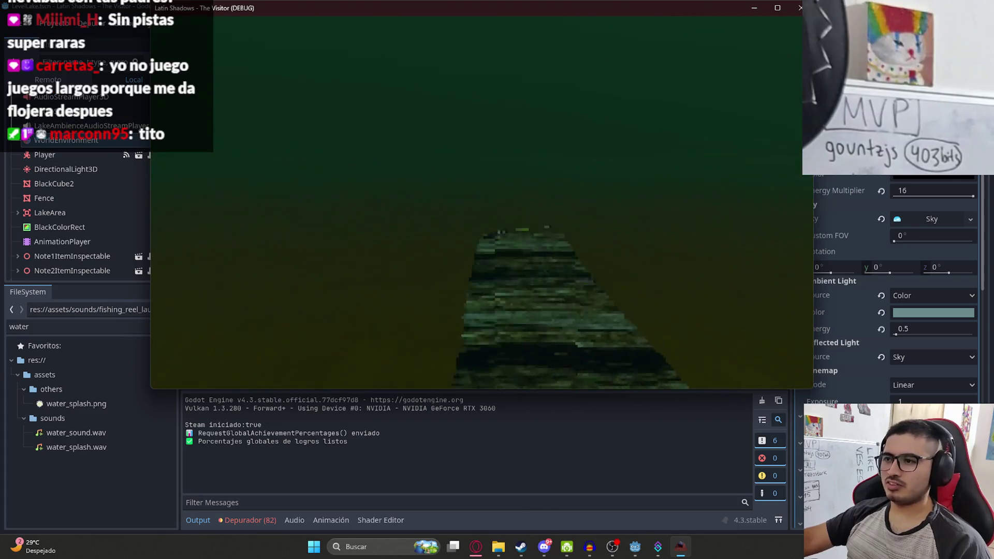
key("e")
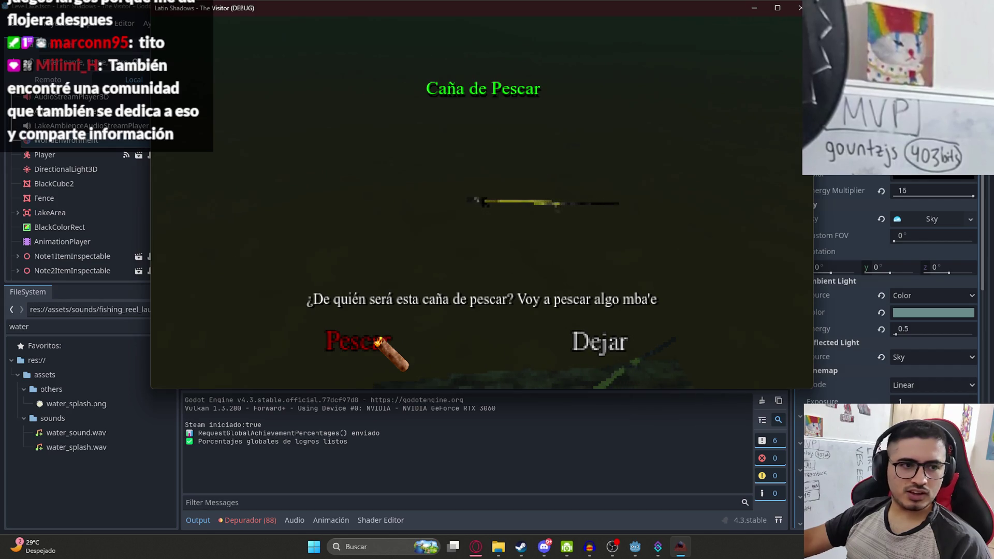
left_click(380, 342)
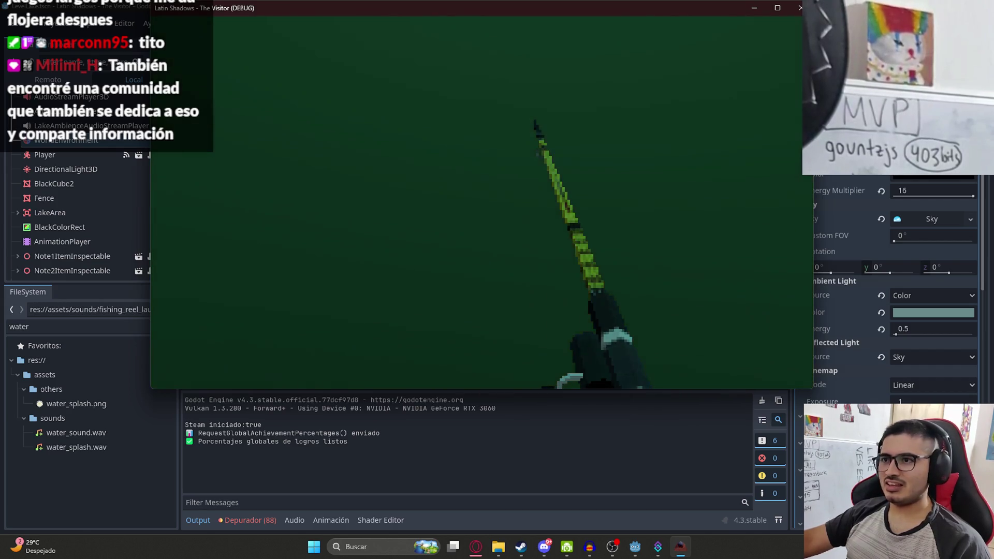
left_click(482, 202)
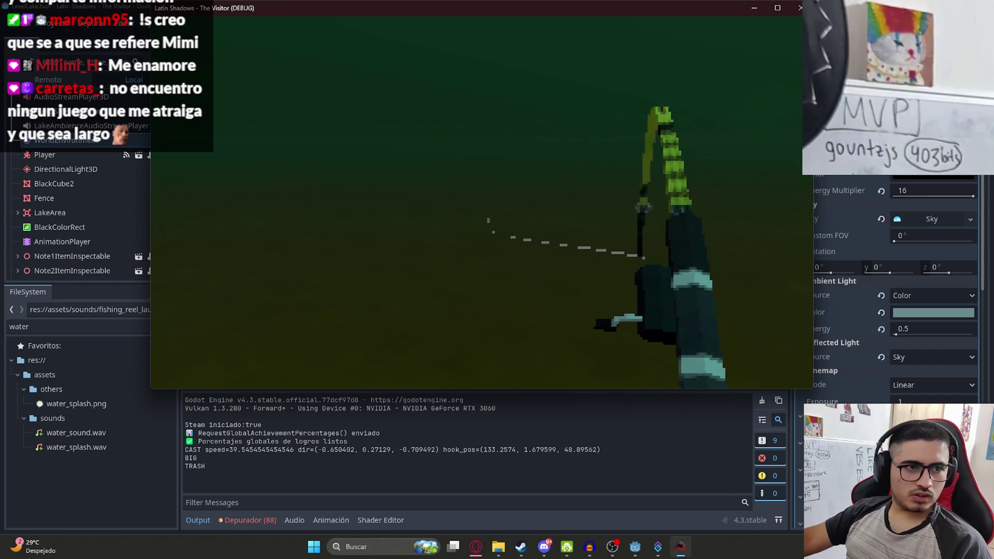
key("alt+F4")
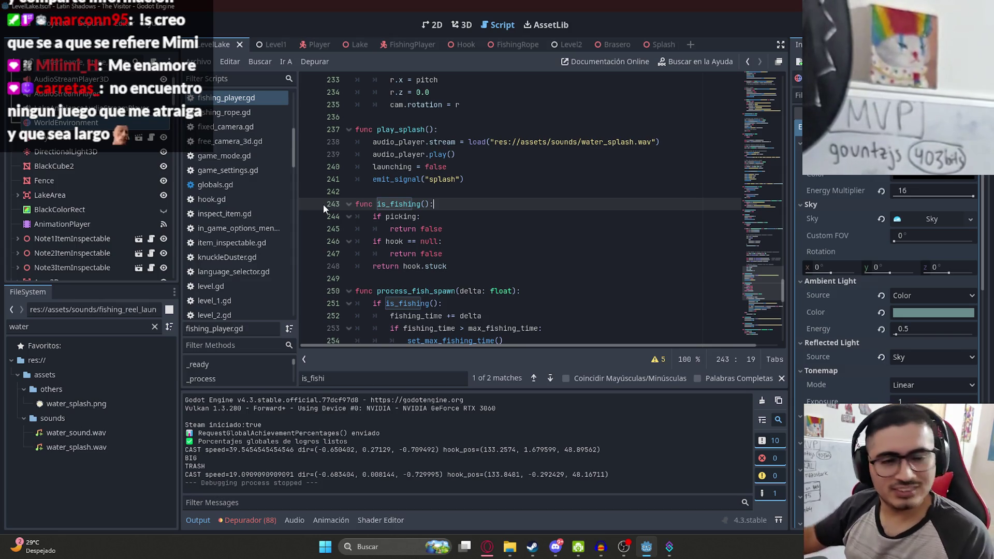
Scroll to process_pick, check lines 293–295 and its can_pick test, then switch to the browser
left_click(592, 229)
scroll(596, 233, "down", 10)
scroll(766, 311, "down", 5)
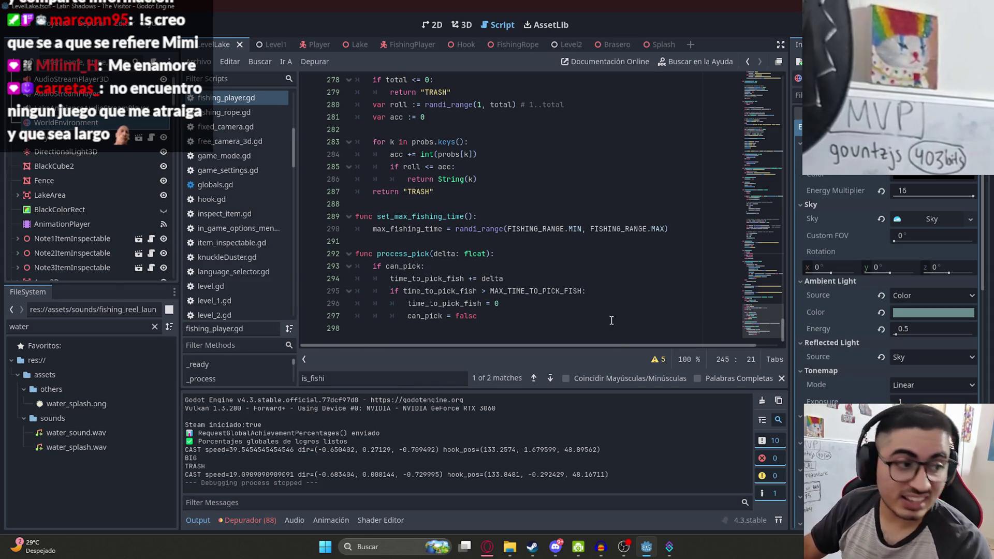
left_click(641, 290)
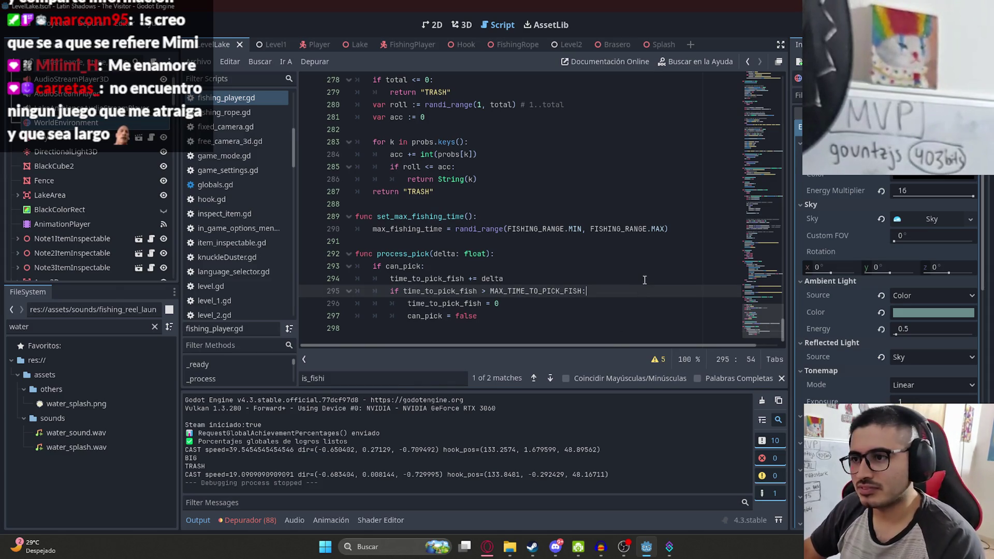
left_click(661, 280)
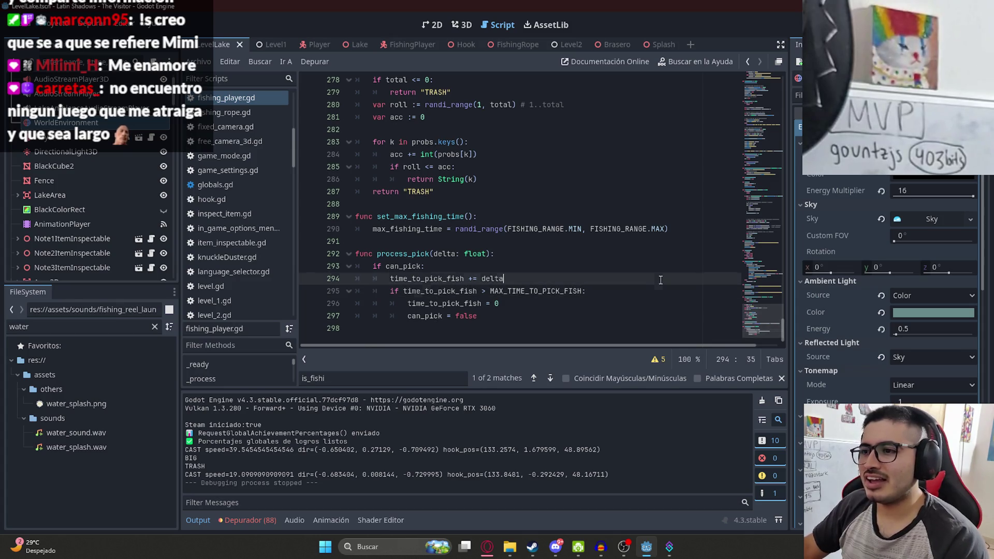
left_click(397, 266)
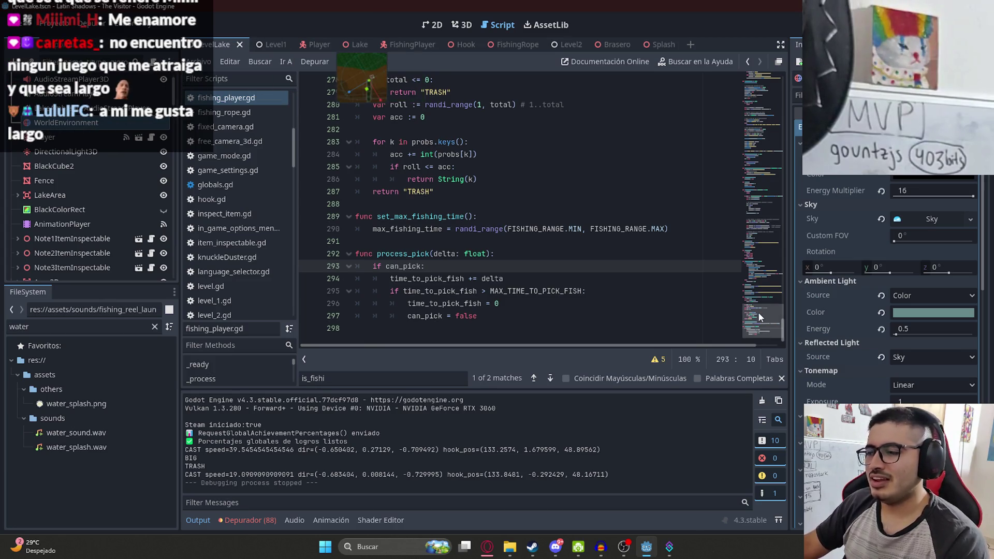
left_click(523, 282)
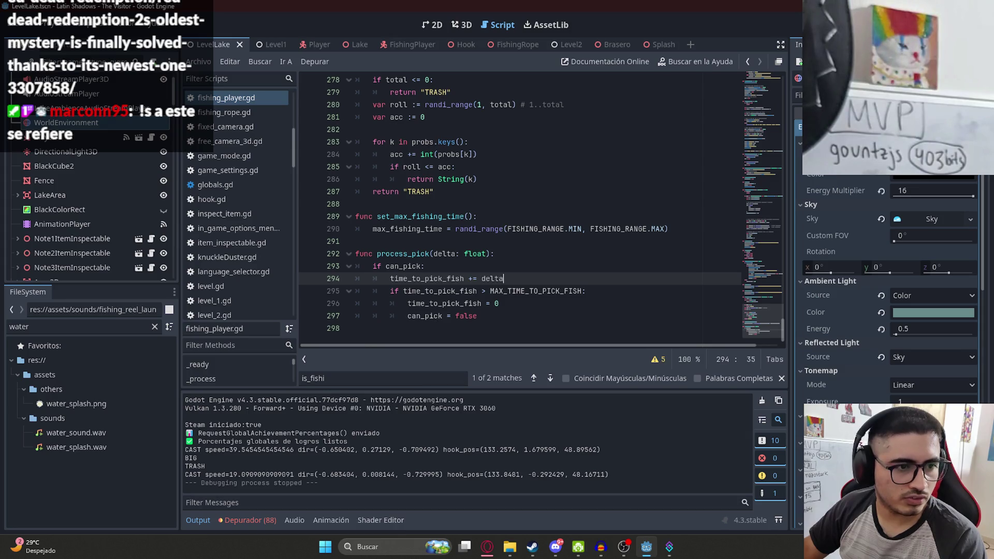
key("alt+Tab")
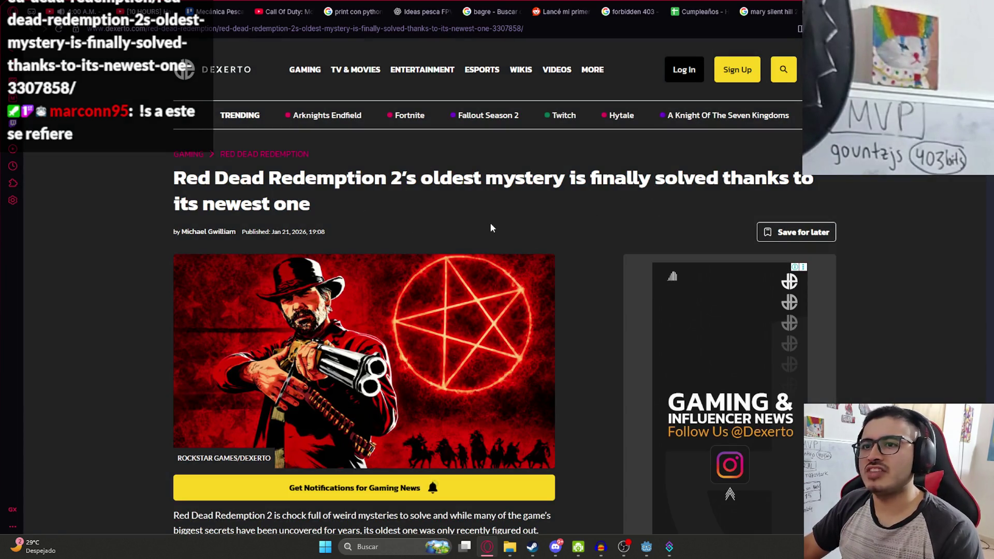
Scroll through the Dexerto Red Dead Redemption 2 article, close it, and return to Godot
scroll(497, 238, "down", 15)
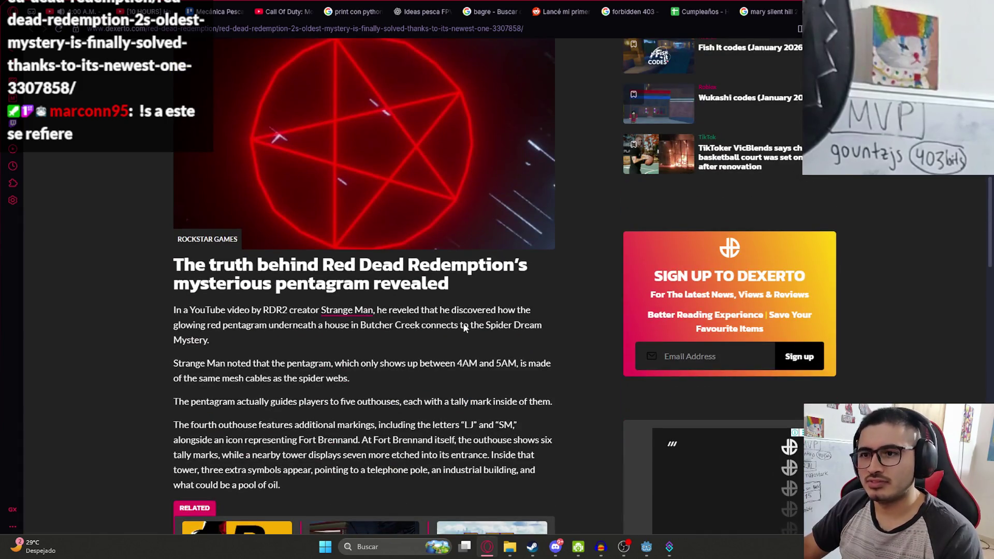
scroll(464, 320, "down", 4)
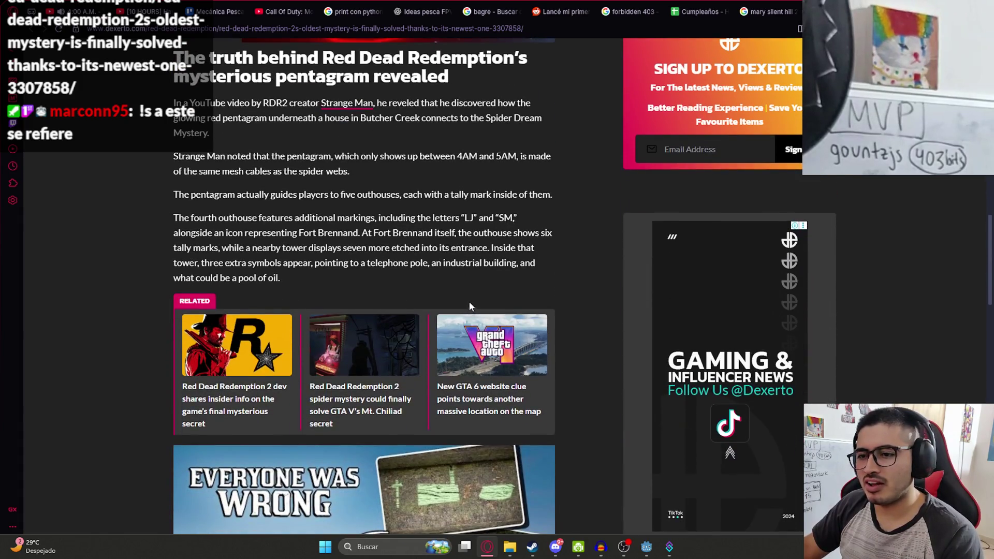
scroll(470, 306, "down", 8)
scroll(489, 295, "down", 2)
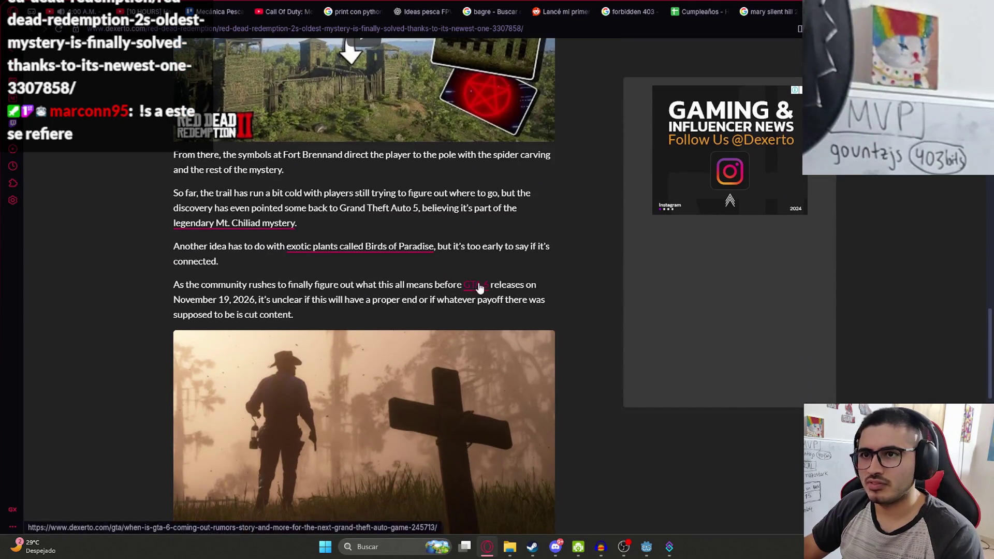
scroll(466, 295, "up", 12)
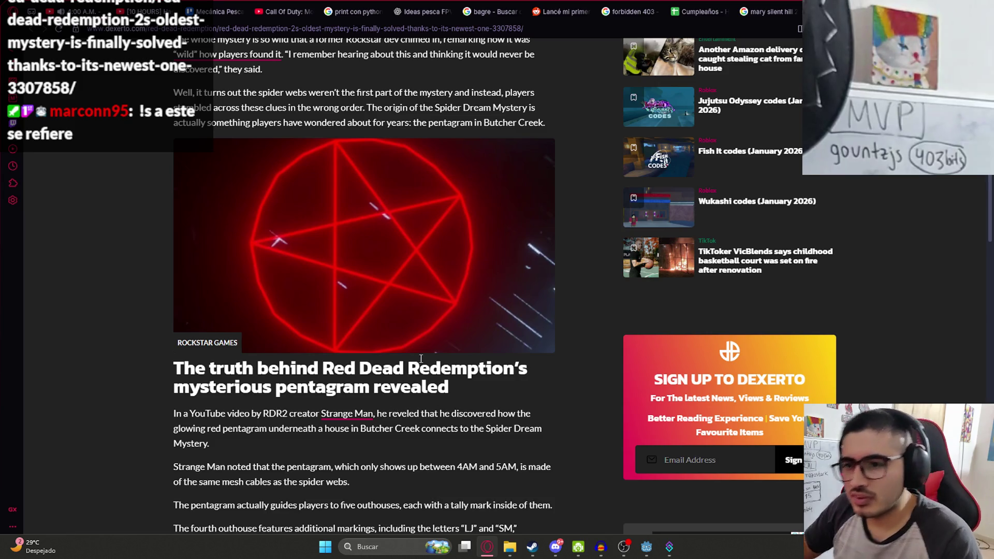
scroll(537, 307, "down", 19)
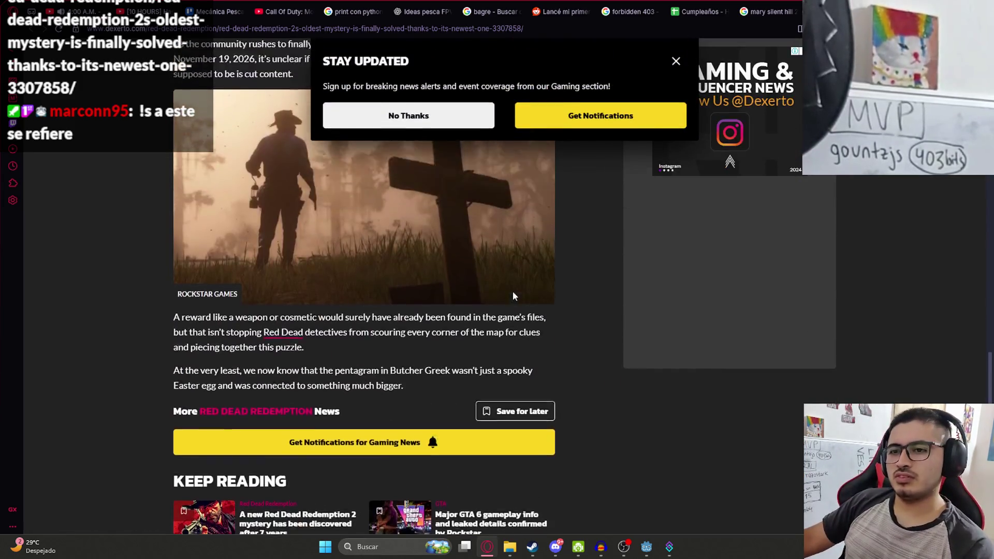
scroll(513, 296, "down", 10)
key("ctrl+w")
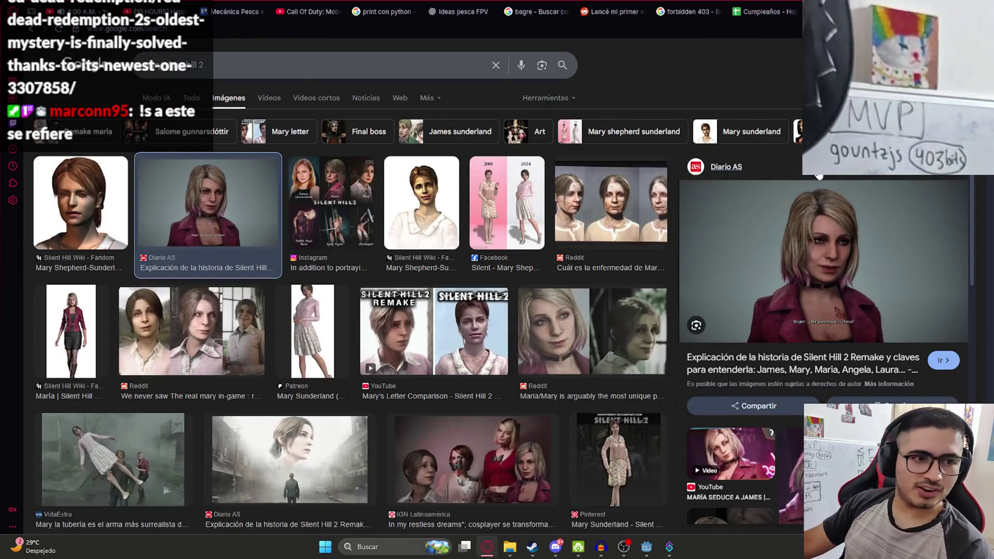
key("ctrl+w")
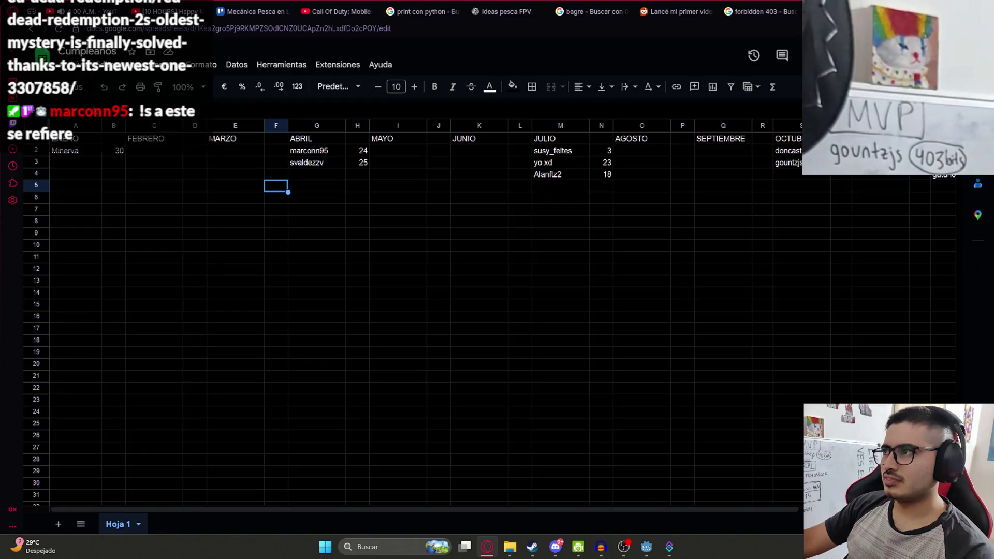
key("alt+Tab")
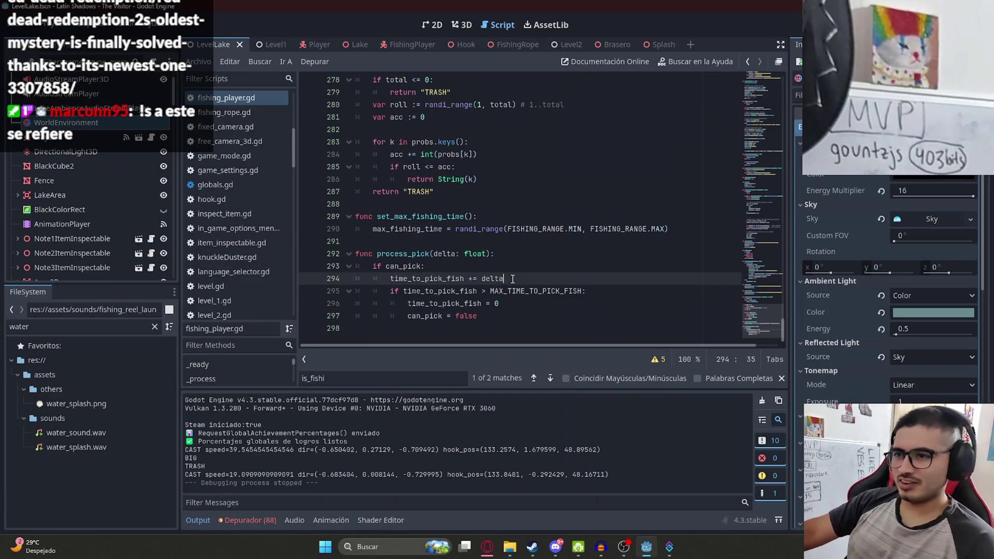
Highlight the uses of time_to_pick_fish and can_pick across the script
double_click(414, 290)
double_click(420, 280)
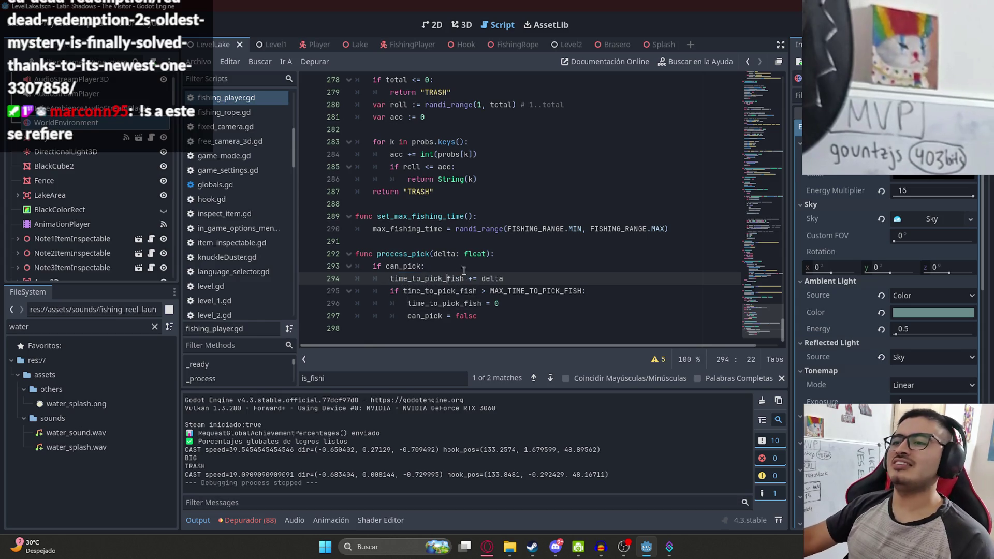
double_click(403, 266)
left_click_drag(761, 319, 758, 138)
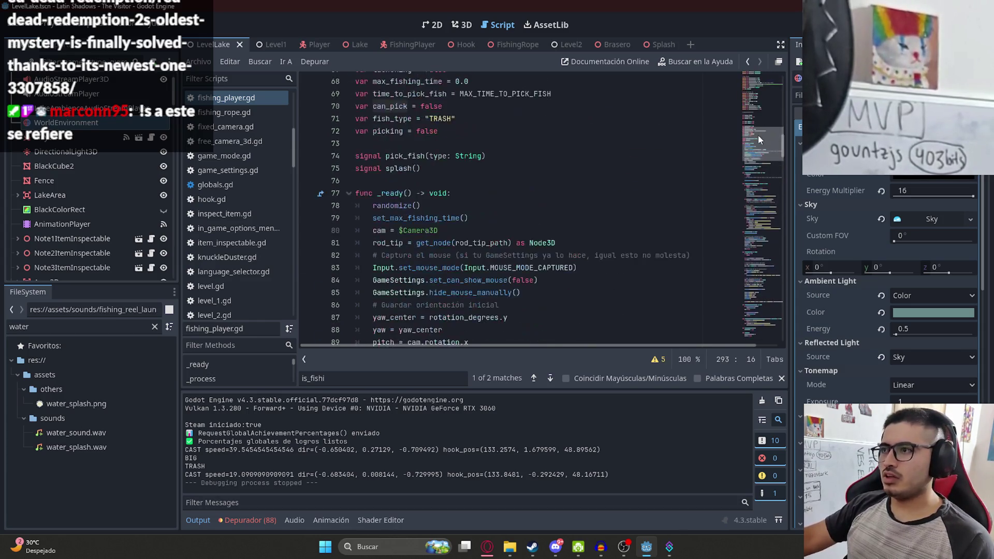
left_click(502, 195)
scroll(759, 176, "down", 8)
mouse_move(761, 166)
left_mouse_down()
mouse_move(763, 134)
mouse_move(776, 335)
left_mouse_up()
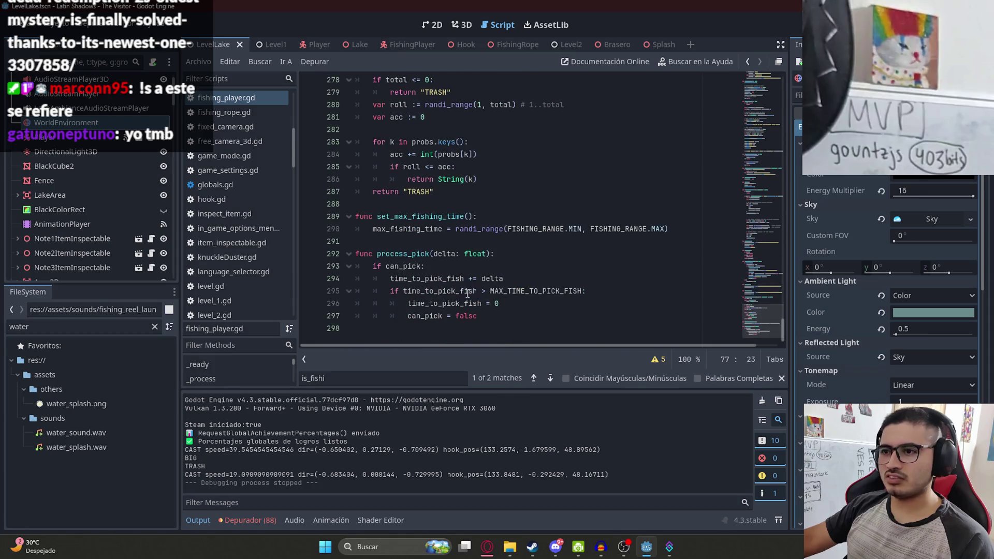
left_click(399, 266)
Search the script for can_pick and the 'picking =' assignments, selecting 'picking = true'
key("ctrl+f")
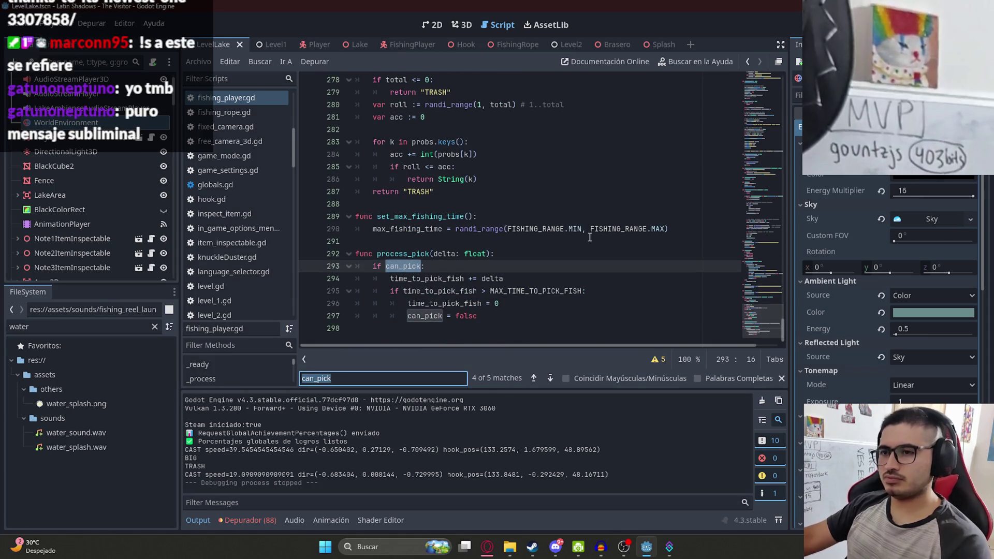
key("Return")
key("Return")
key("Return")
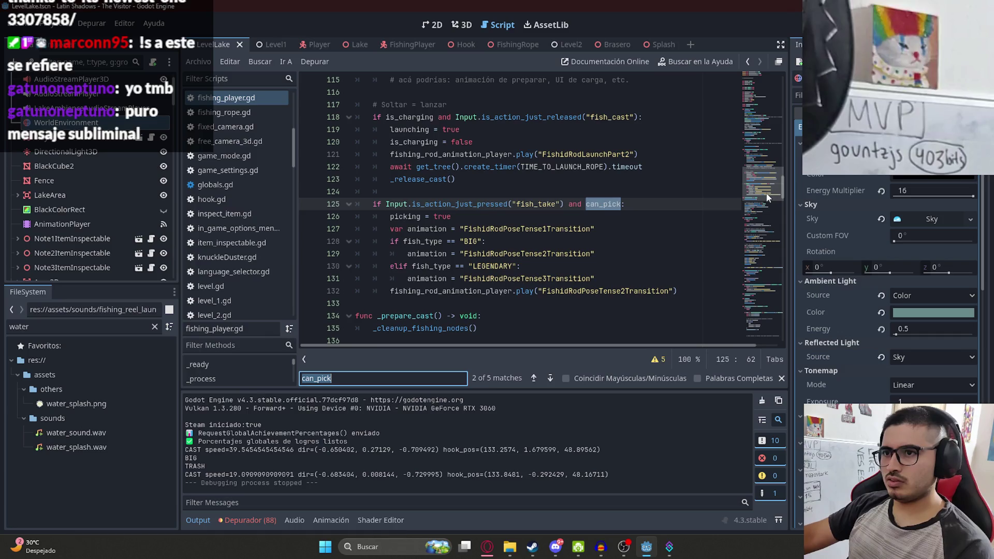
left_click_drag(458, 219, 412, 221)
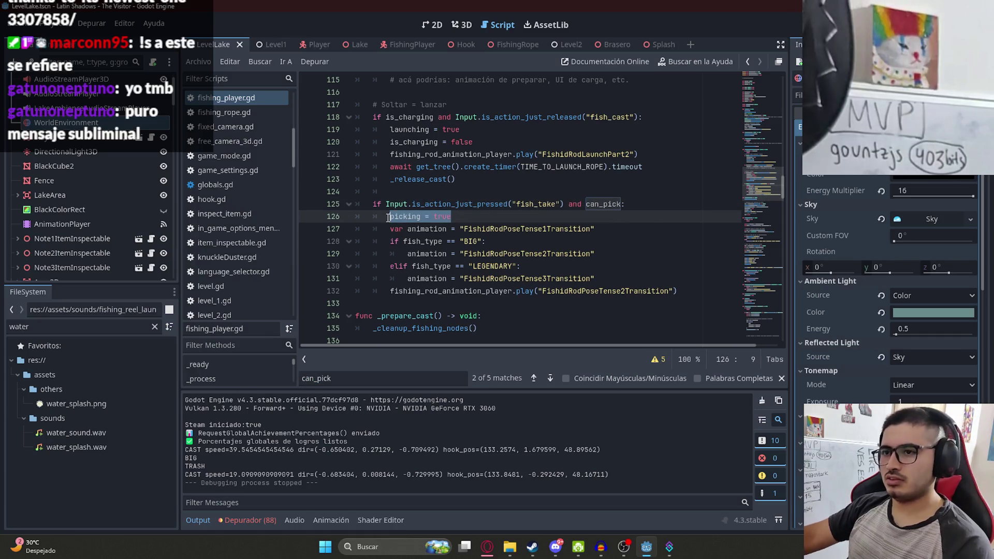
left_click(390, 218)
key("ctrl+f")
key("Return")
key("Return")
key("Return")
mouse_move(452, 205)
left_mouse_down()
mouse_move(386, 192)
mouse_move(385, 205)
left_mouse_up()
key("ctrl+c")
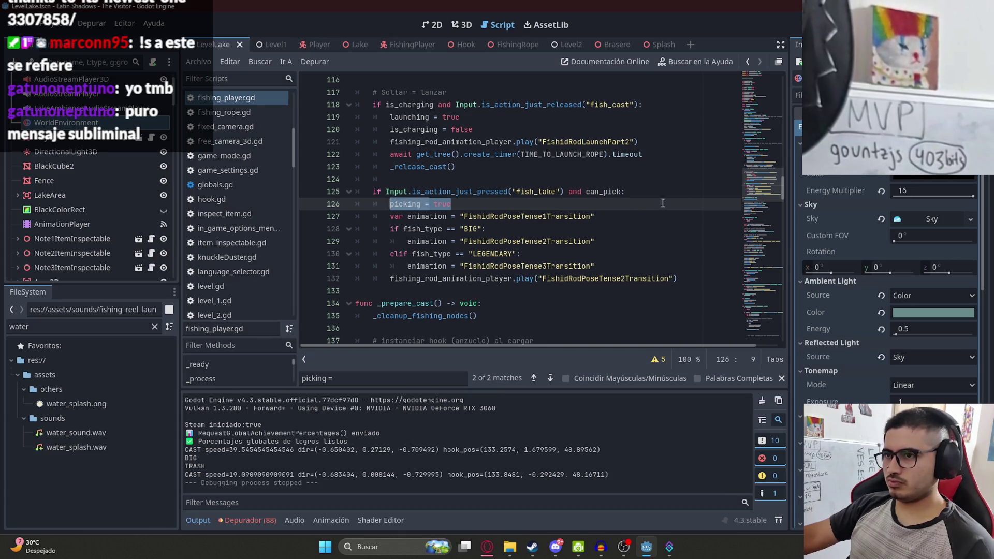
Add 'picking = false' under the fish_cast check, save the script, and run the game
scroll(758, 190, "up", 7)
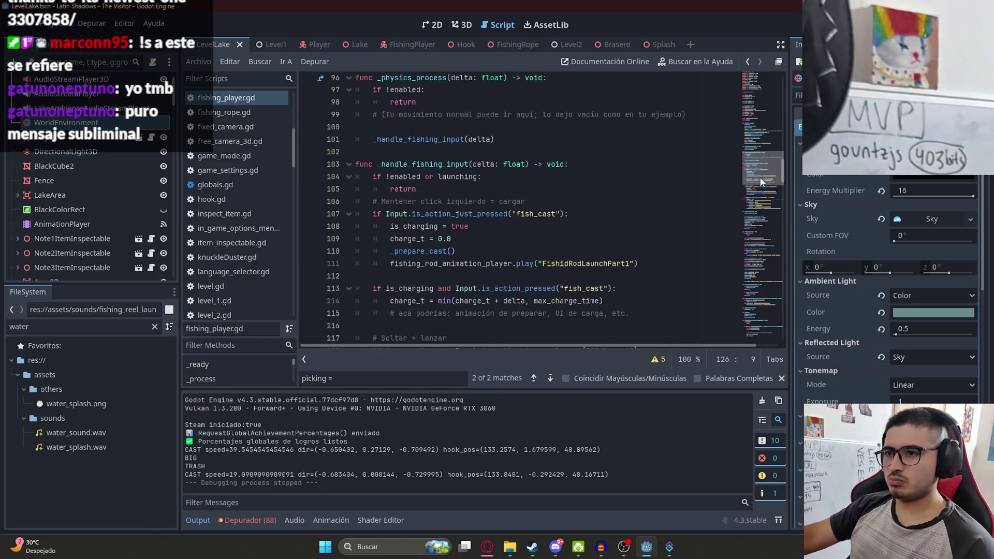
scroll(761, 181, "down", 1)
left_click(578, 207)
key("Return")
key("ctrl+v")
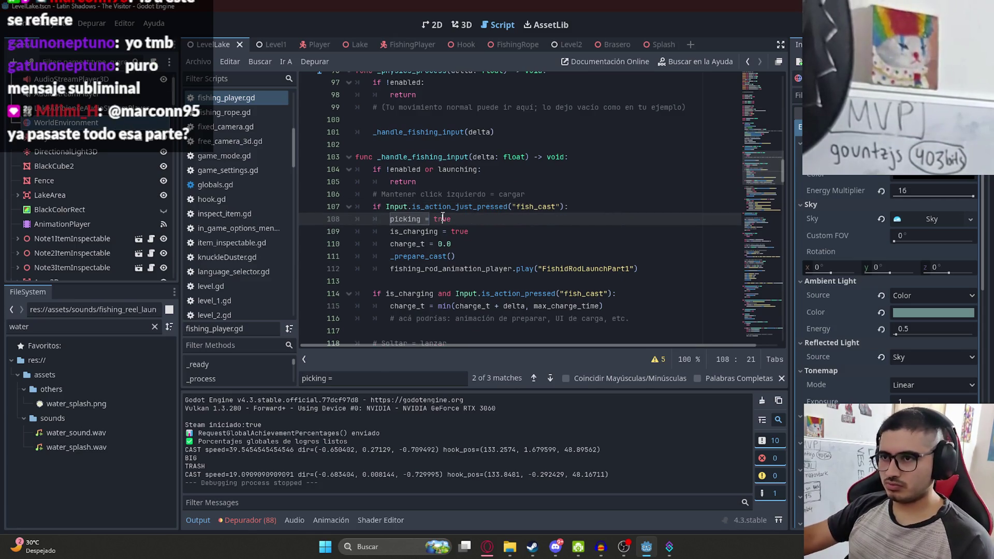
double_click(443, 219)
type("false")
left_click(192, 56)
left_click(284, 133)
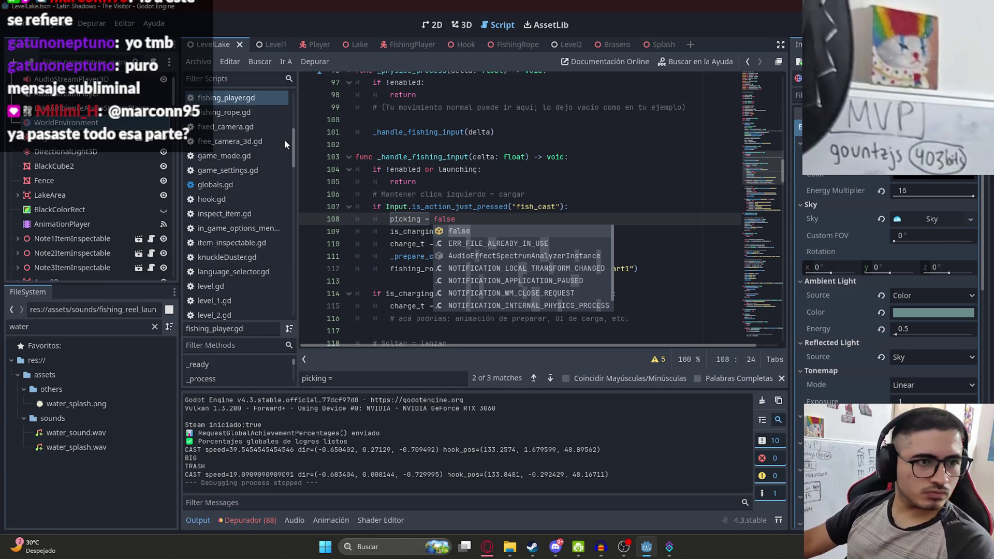
key("F5")
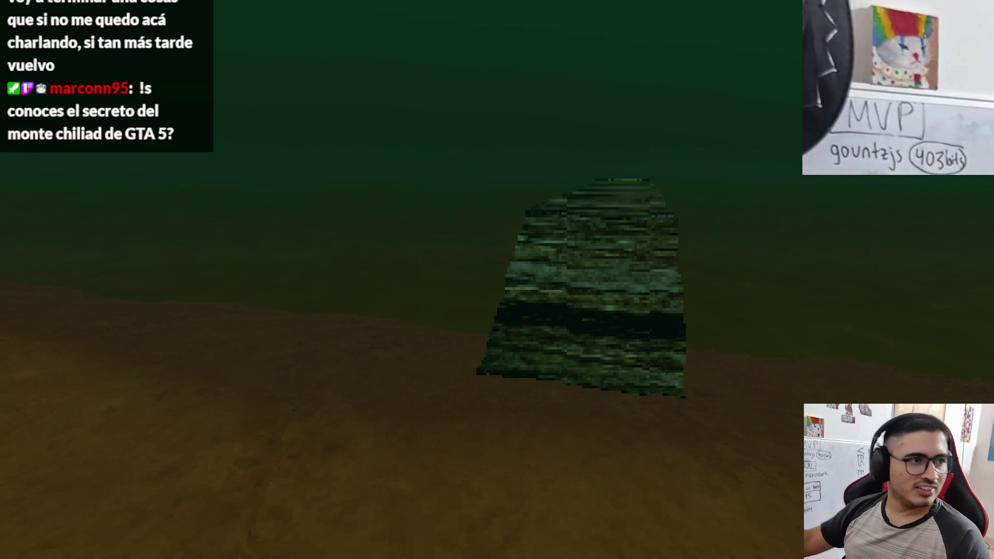
Walk to the rod, choose to fish with it, and cast the line four times
key("w")
key("w")
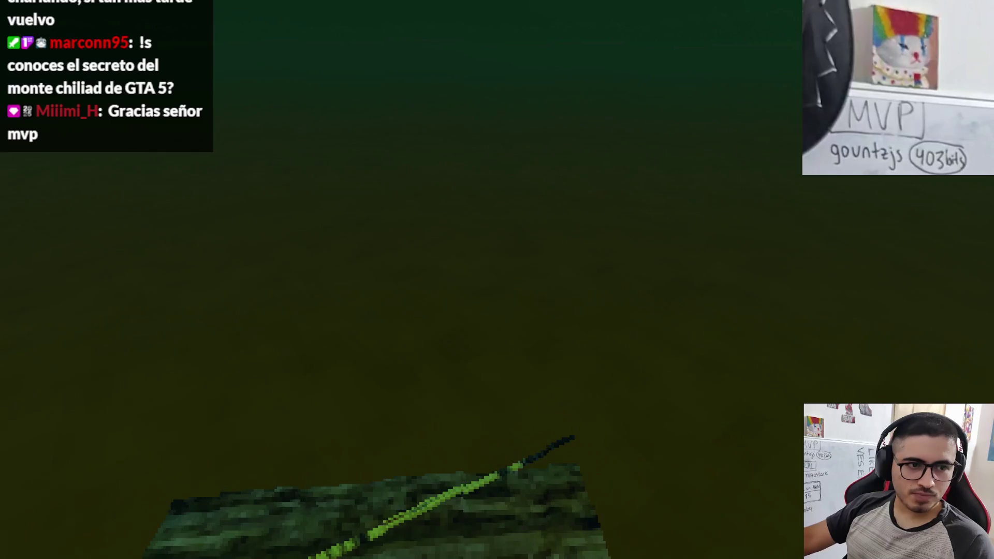
key("e")
key("Left")
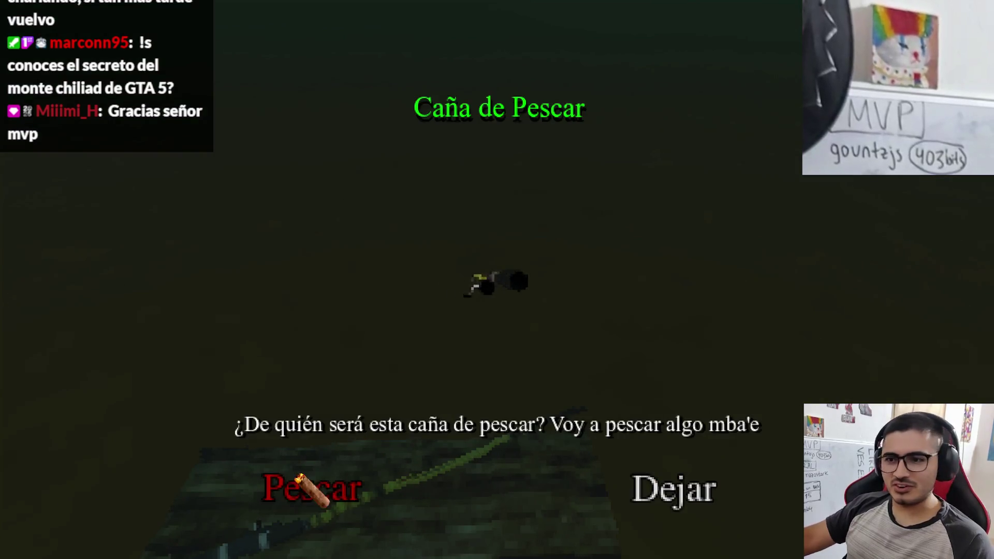
key("e")
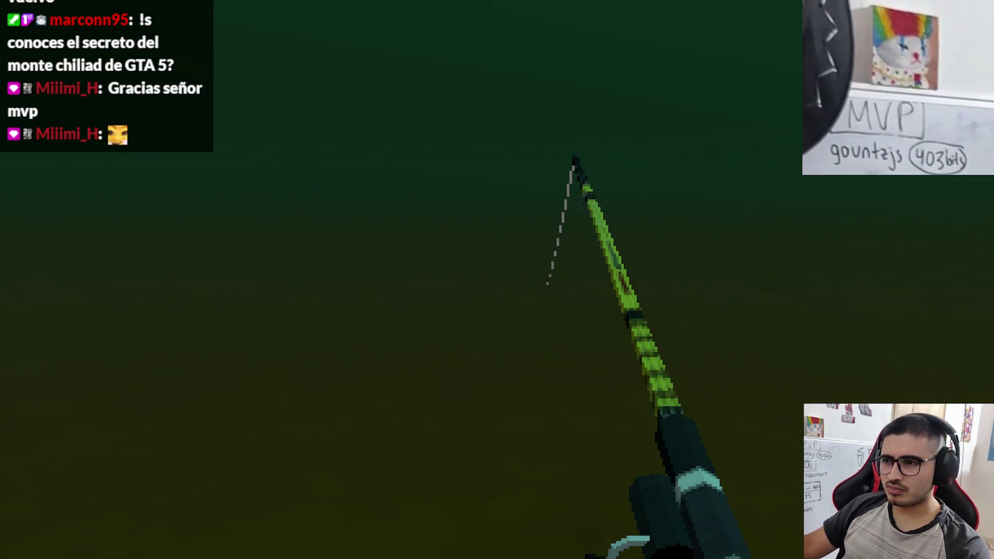
right_click(497, 280)
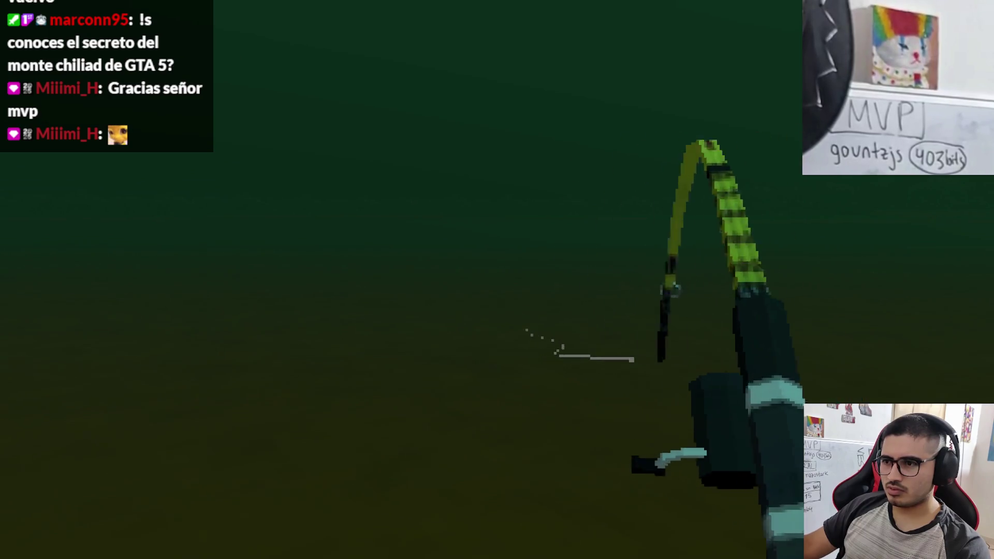
right_click(497, 279)
right_click(497, 280)
right_click(497, 280)
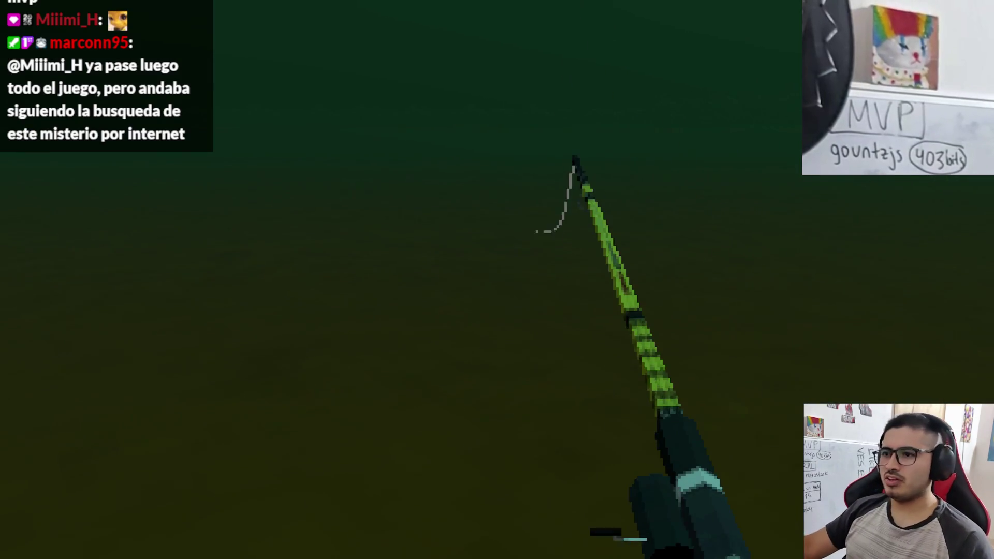
Stop the game and append 'or picking' to line 104's early-return condition
key("F8")
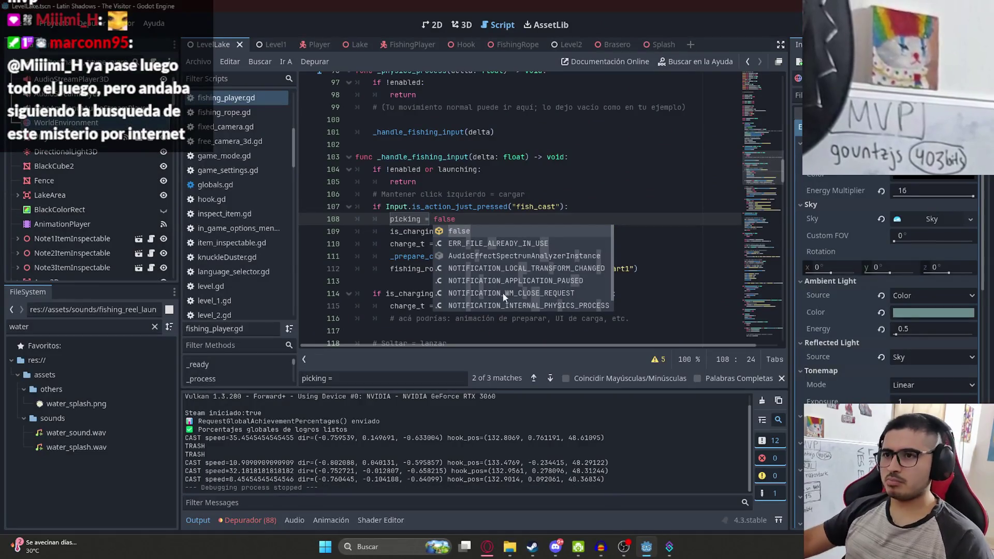
left_click(491, 177)
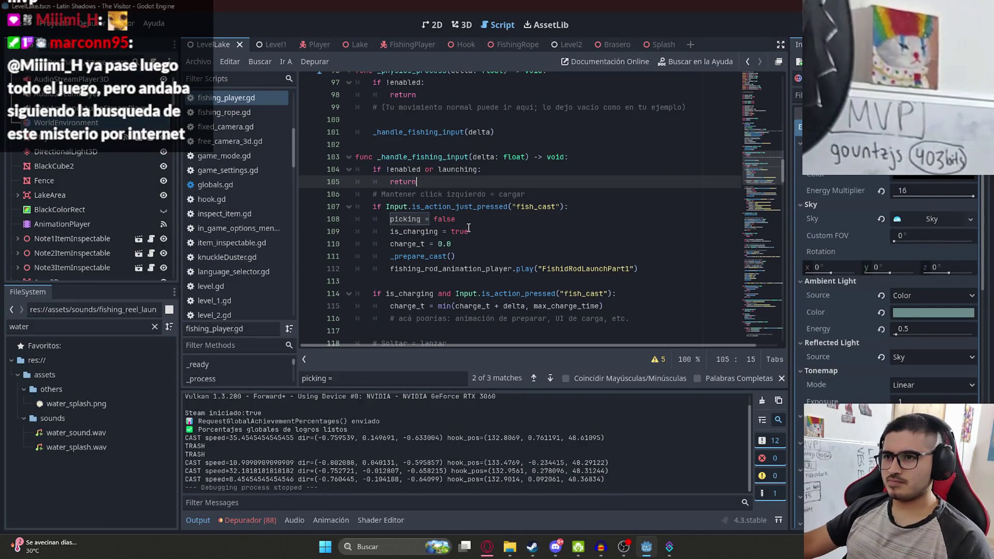
left_click_drag(456, 220, 443, 220)
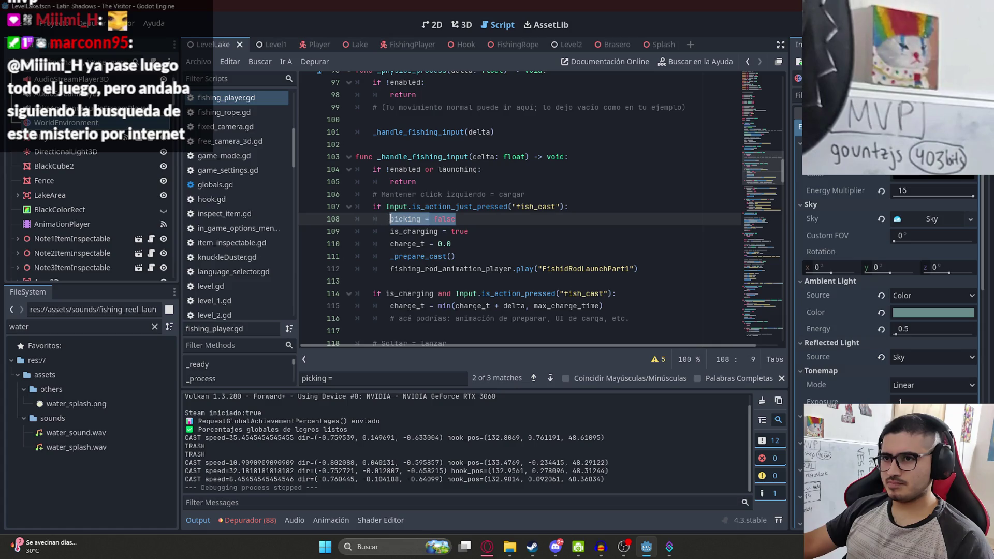
scroll(526, 216, "down", 2)
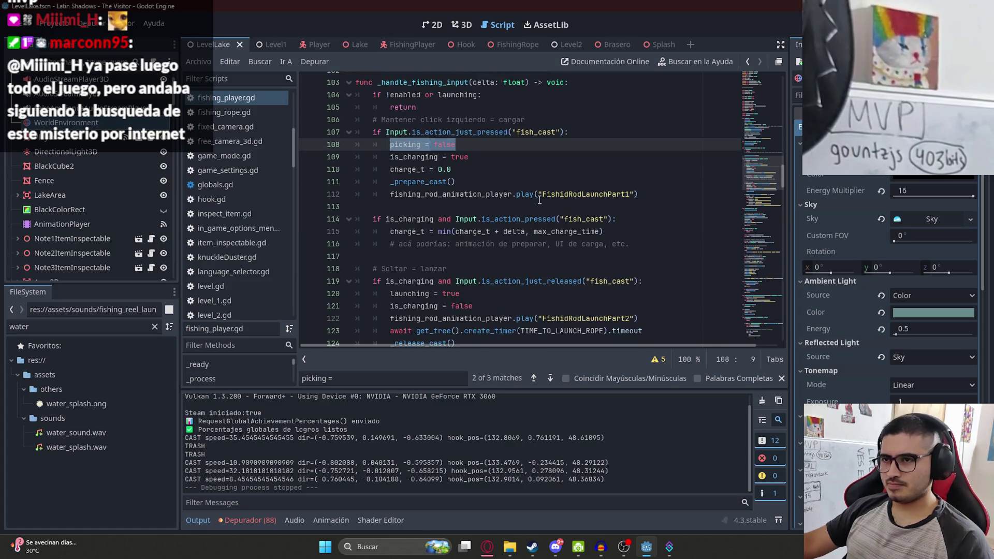
scroll(625, 146, "up", 2)
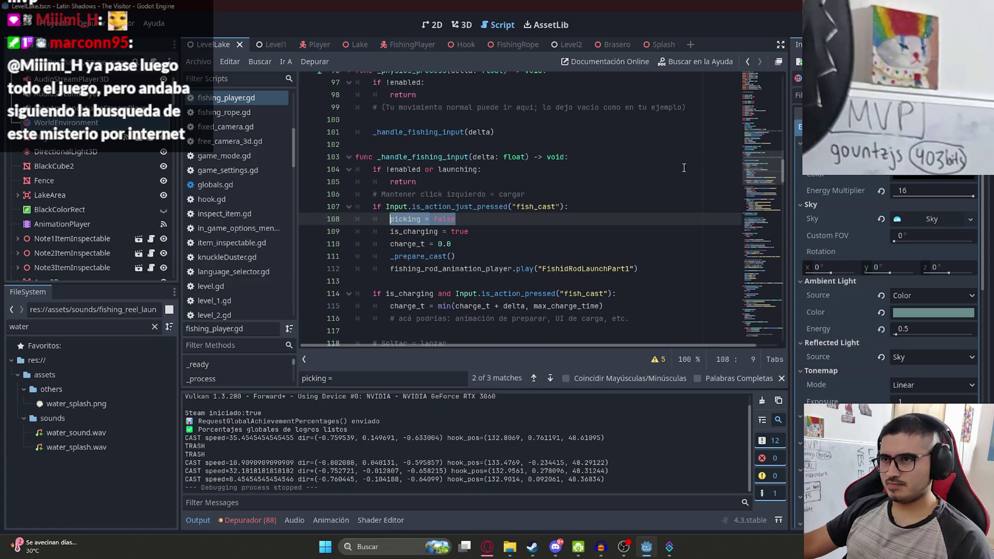
left_click(480, 169)
scroll(593, 186, "down", 7)
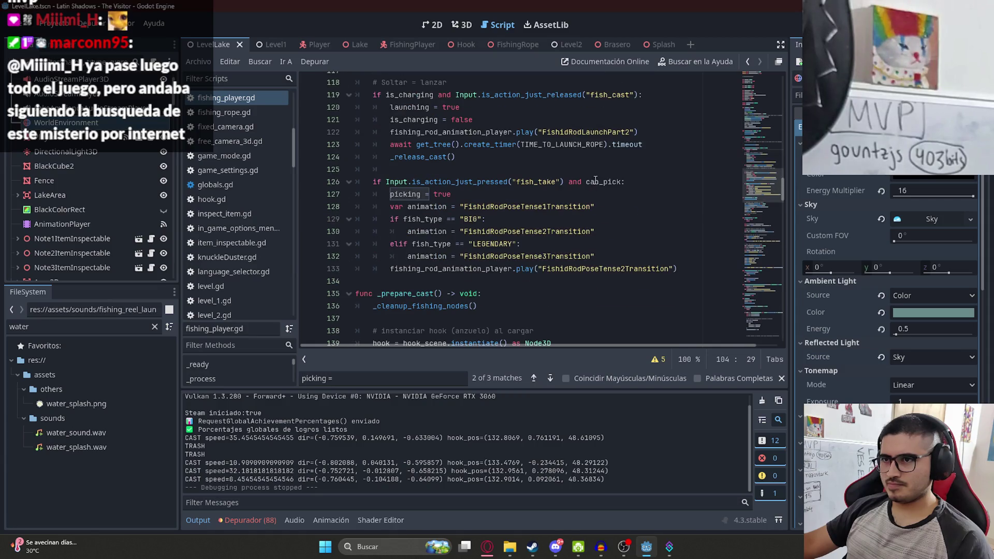
type("or pick")
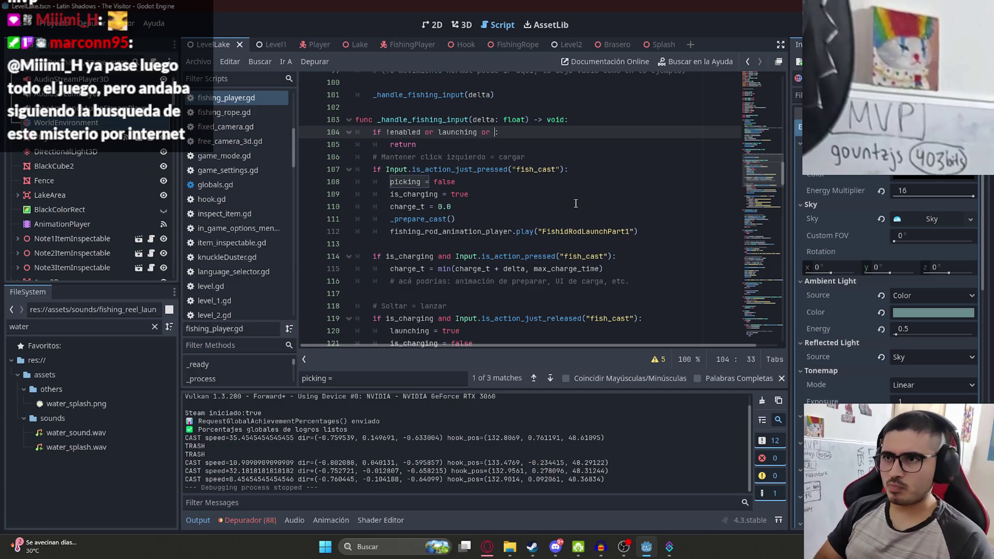
type("ing")
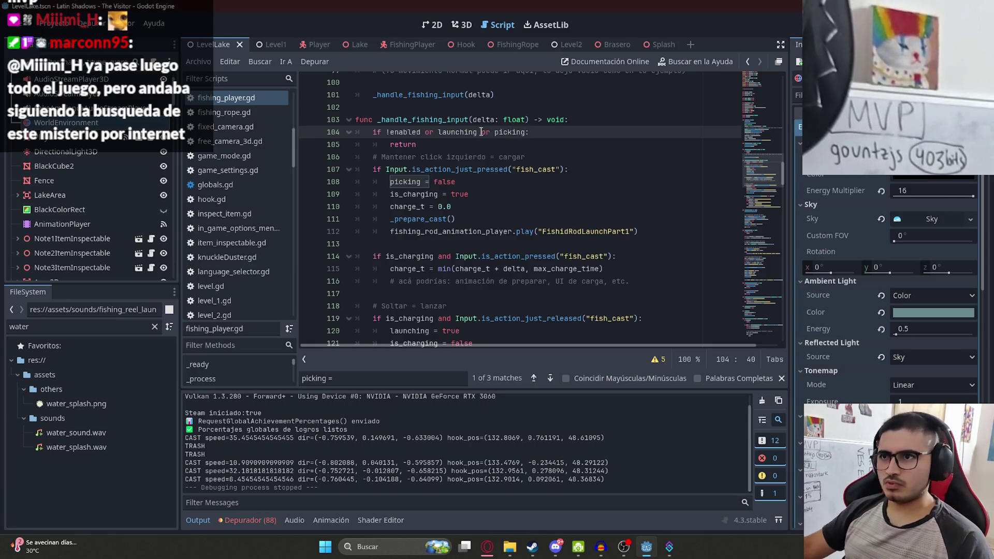
left_click(456, 149)
Delete the 'picking = false' line from the cast branch and save the script
left_click_drag(460, 181, 395, 177)
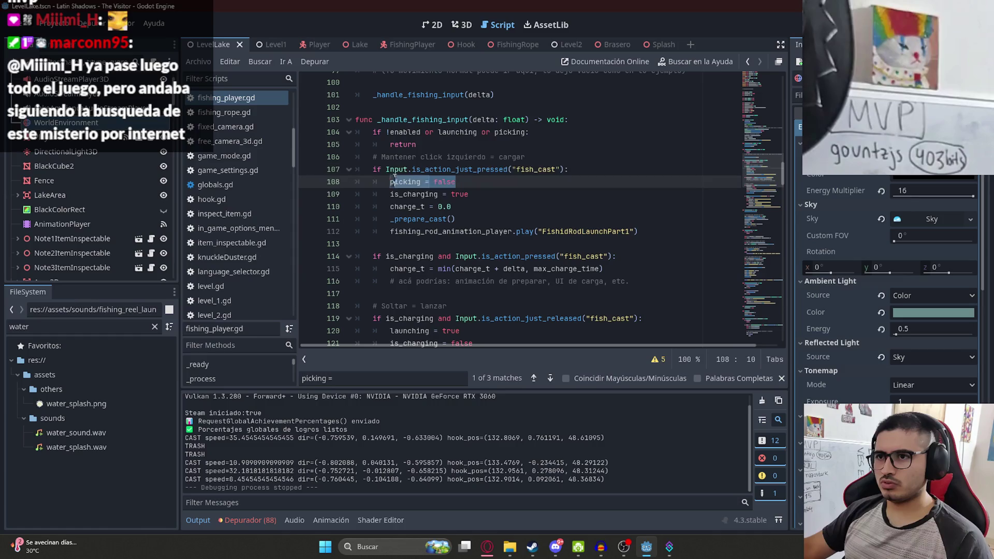
key("BackSpace")
key("BackSpace")
key("BackSpace")
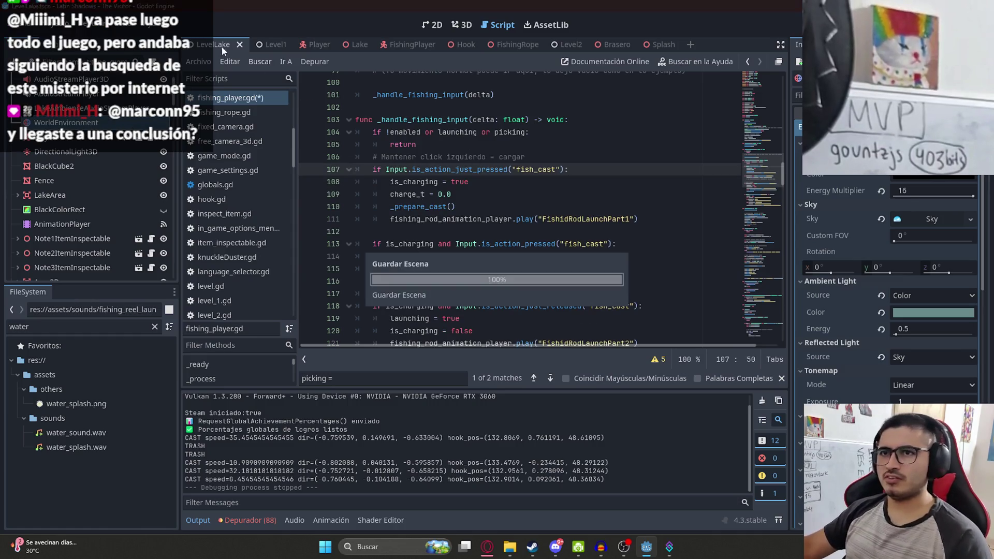
right_click(212, 50)
left_click(221, 132)
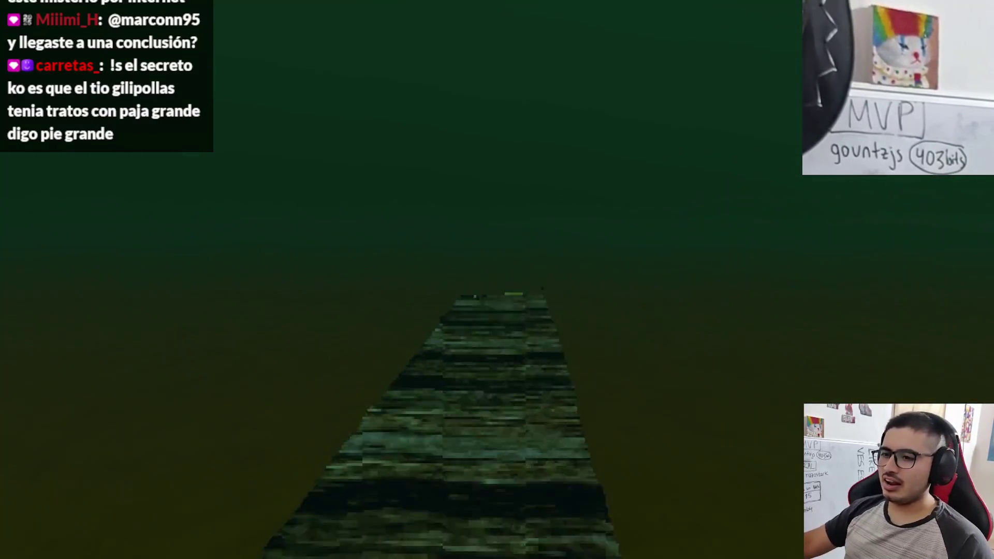
Take the rod with Pescar, test casting, then stop the game with F8
left_click(338, 482)
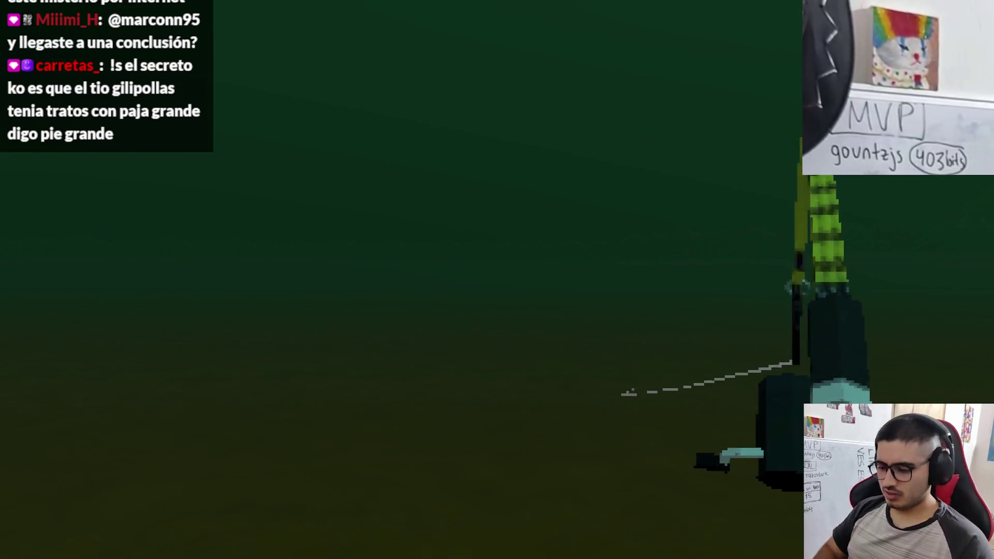
key("F8")
Review the script's default, BIG and LEGENDARY fish pose animation lines
scroll(777, 204, "down", 4)
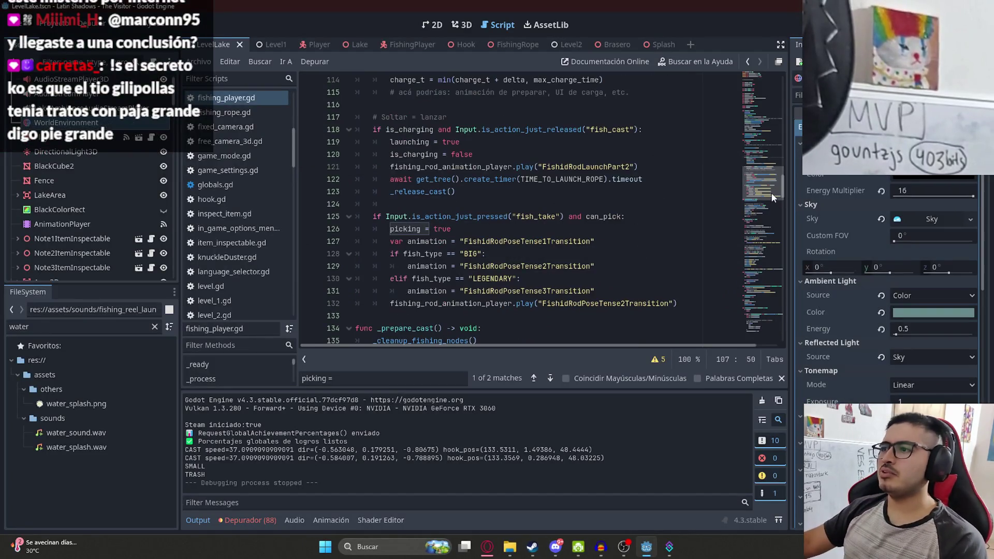
left_click(557, 242)
left_click(550, 267)
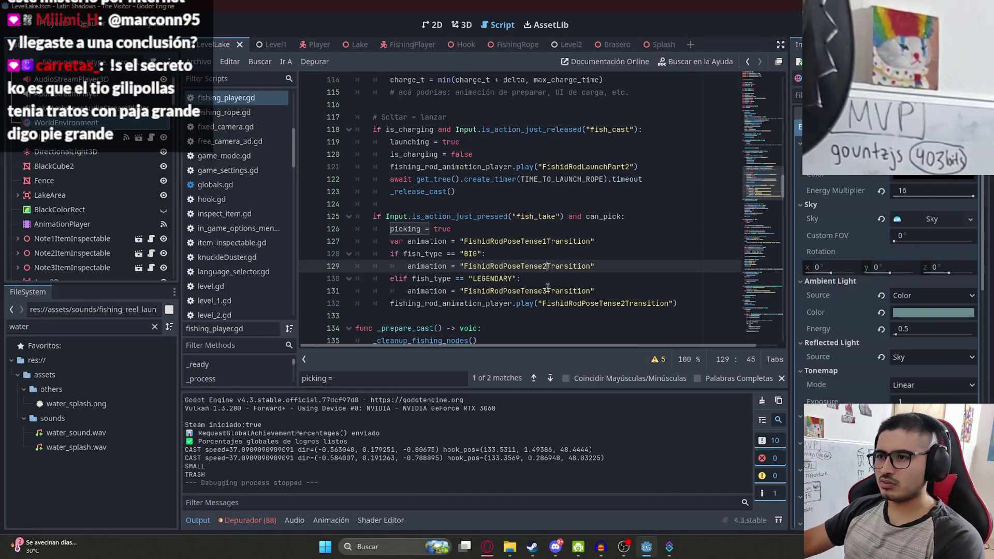
left_click(586, 291)
Open the FishingPlayer scene and select the rod's AnimationPlayer under Camera3D
left_click(400, 46)
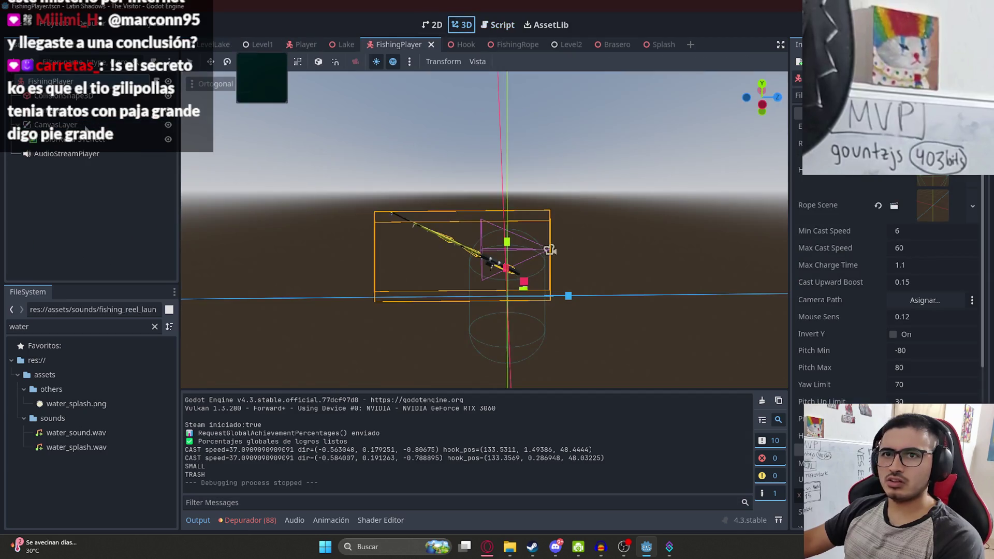
left_click(20, 118)
left_click(21, 118)
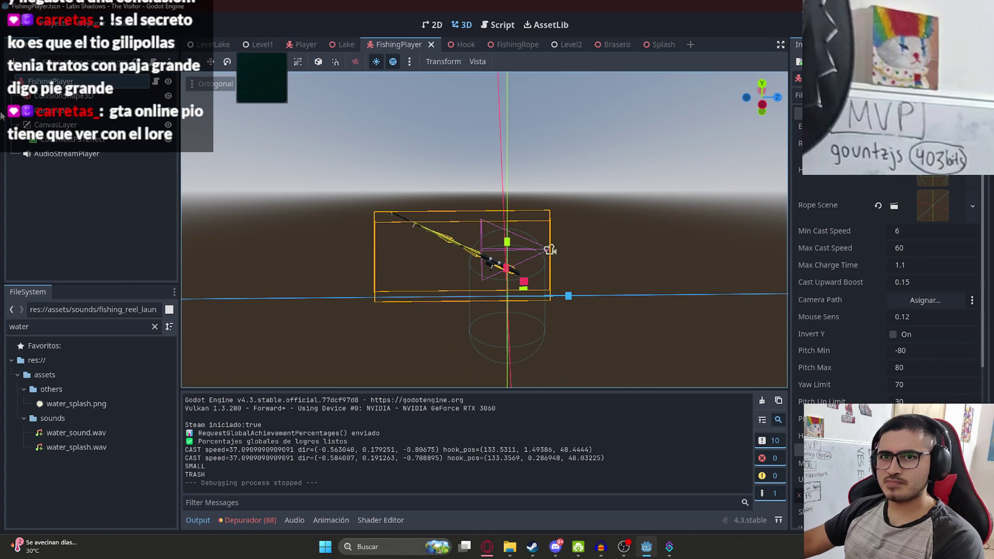
left_click(18, 110)
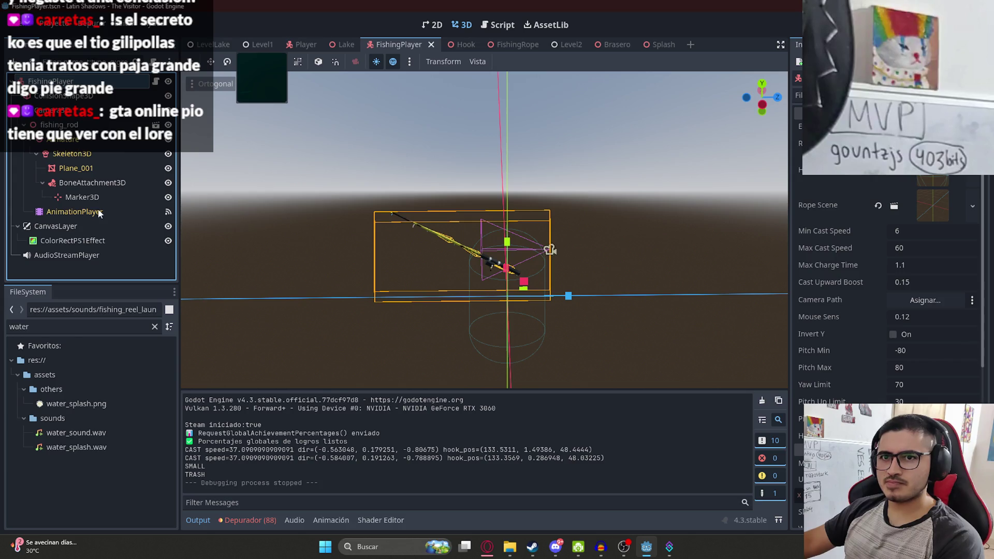
left_click(74, 211)
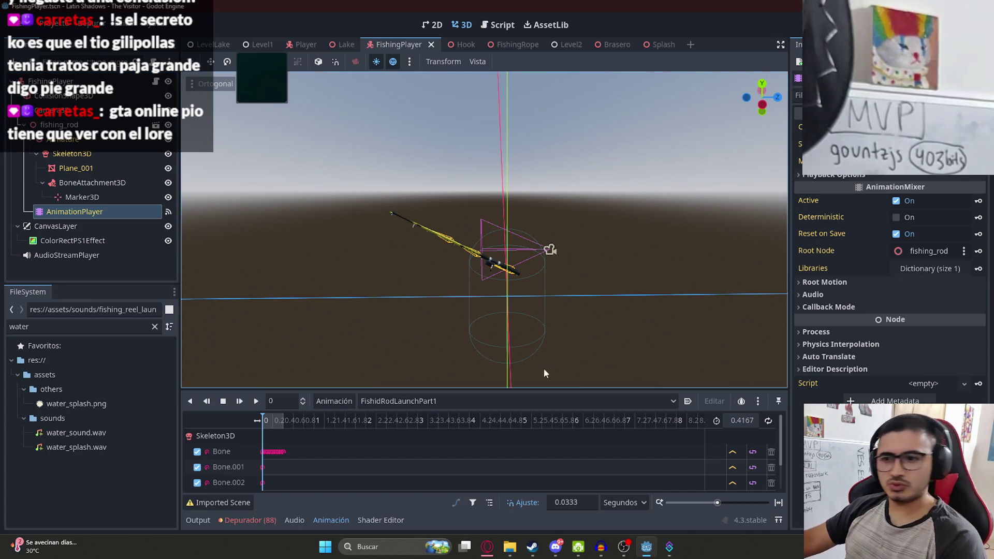
Play FishidRodPoseTense1Transition and zoom the viewport in on the rod
left_click(256, 402)
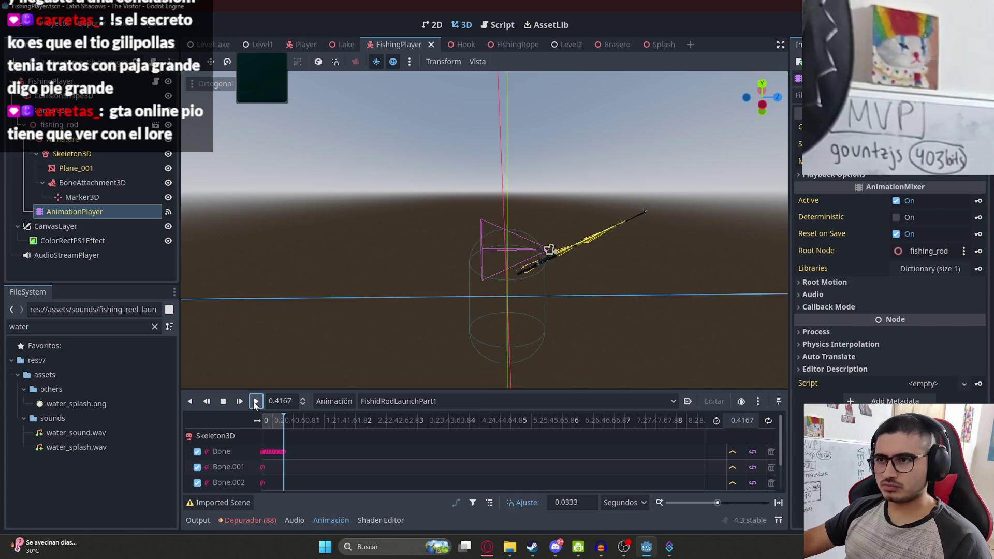
left_click(372, 399)
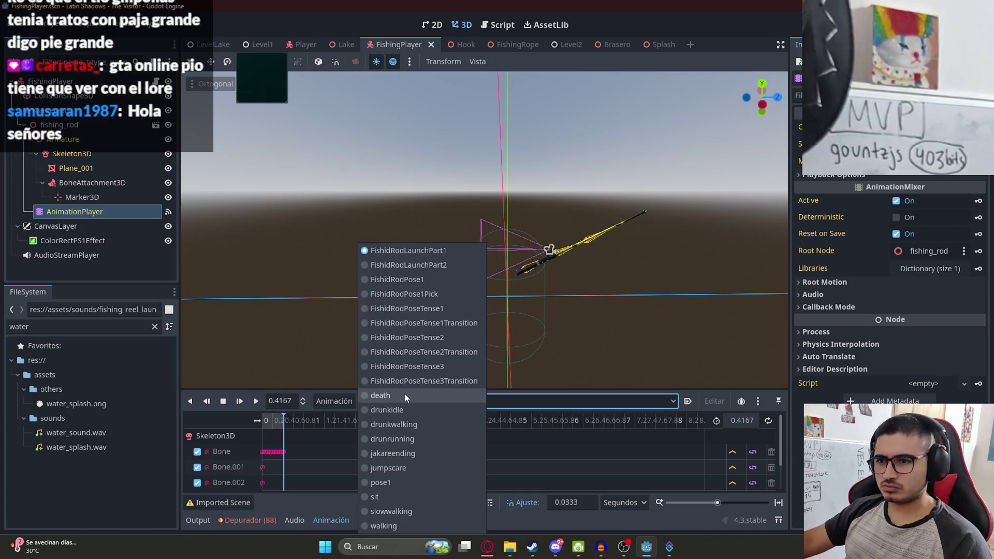
left_click(433, 322)
left_click(255, 402)
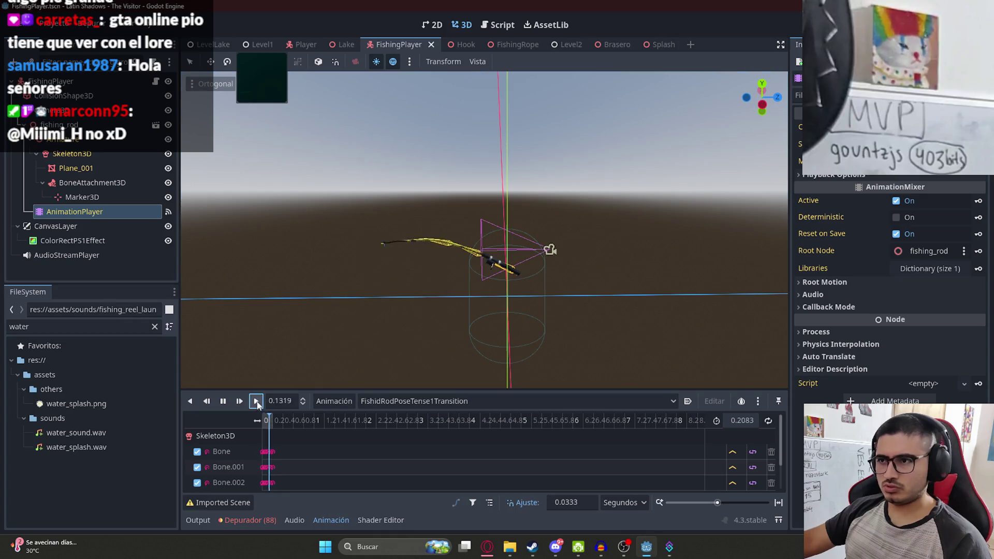
mouse_move(501, 246)
left_mouse_down()
mouse_move(449, 265)
mouse_move(485, 318)
mouse_move(425, 228)
left_mouse_up()
scroll(421, 227, "up", 3)
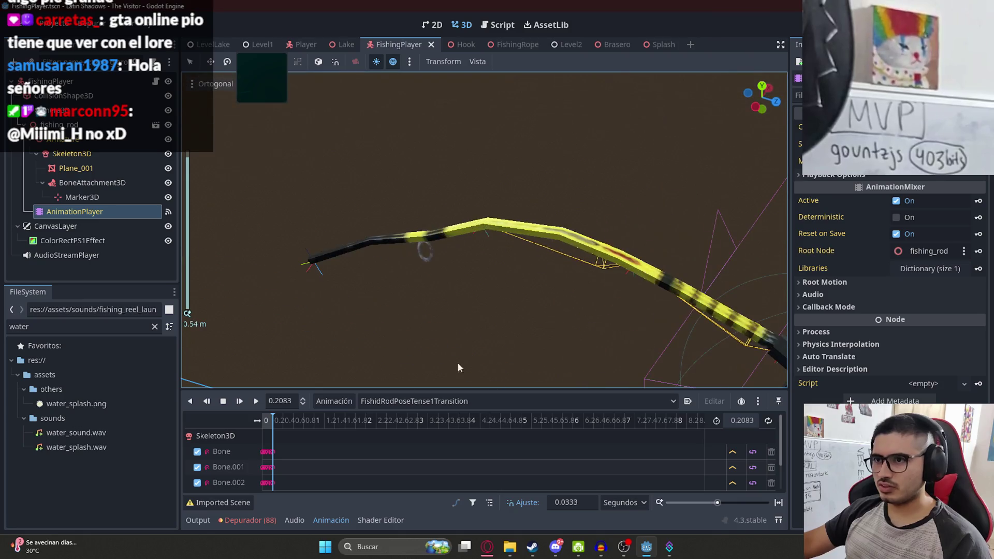
Scrub the transition to its end, then play FishidRodPoseTense1
left_click(270, 422)
left_click_drag(270, 422, 277, 419)
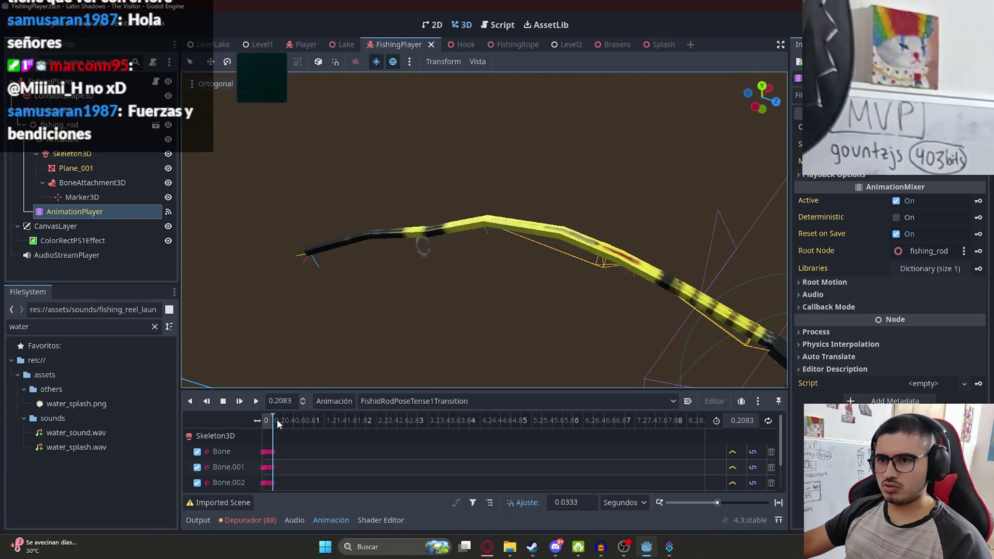
left_click(392, 404)
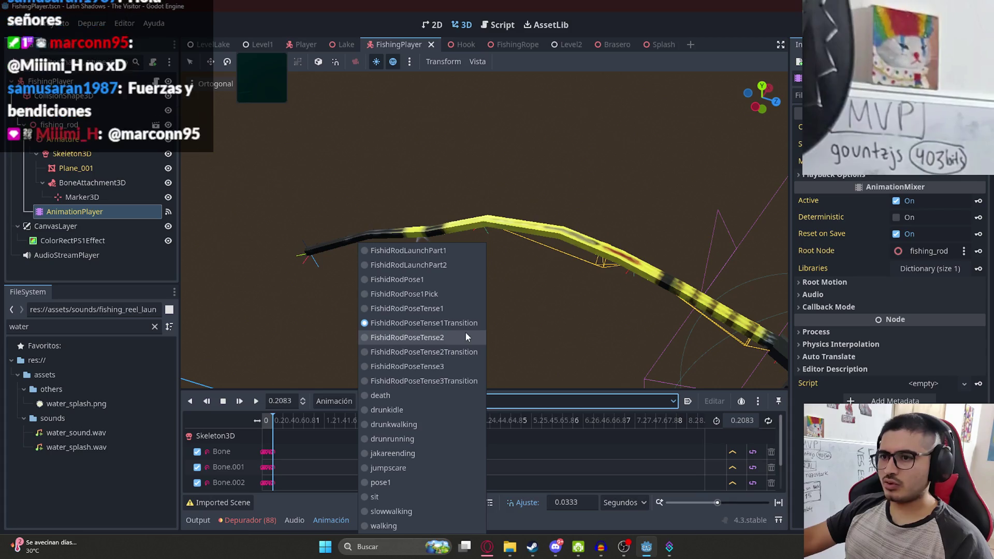
left_click(450, 309)
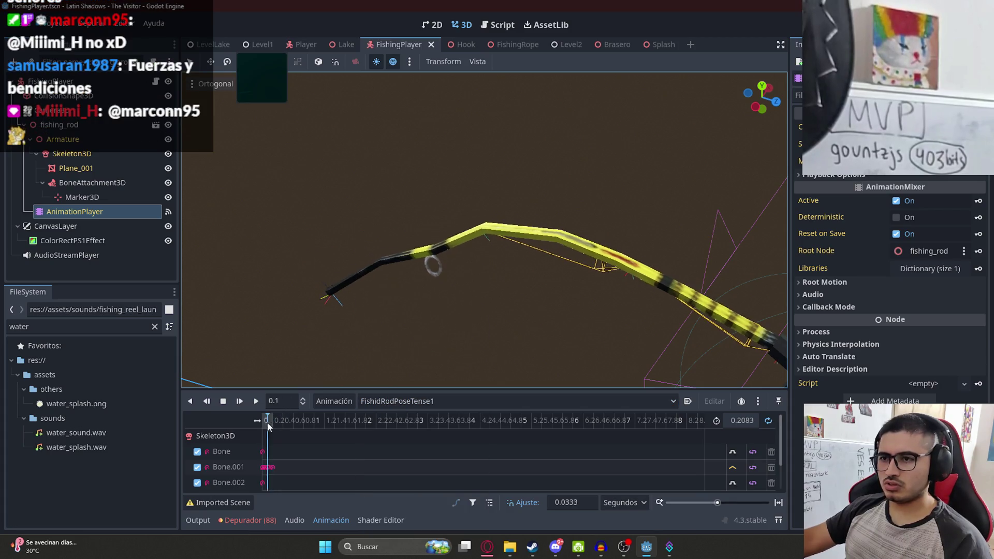
left_click(256, 401)
scroll(457, 265, "down", 3)
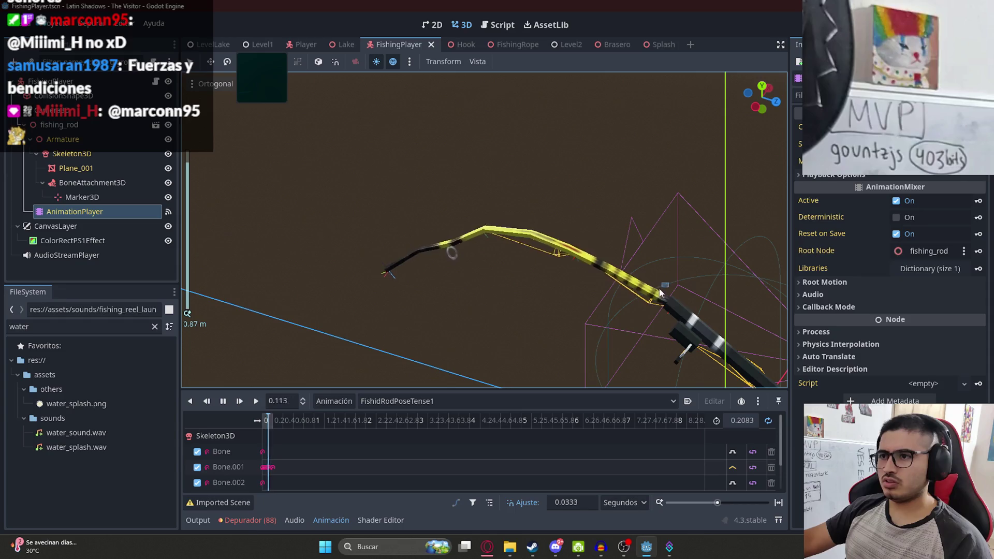
scroll(625, 291, "down", 3)
scroll(665, 274, "up", 3)
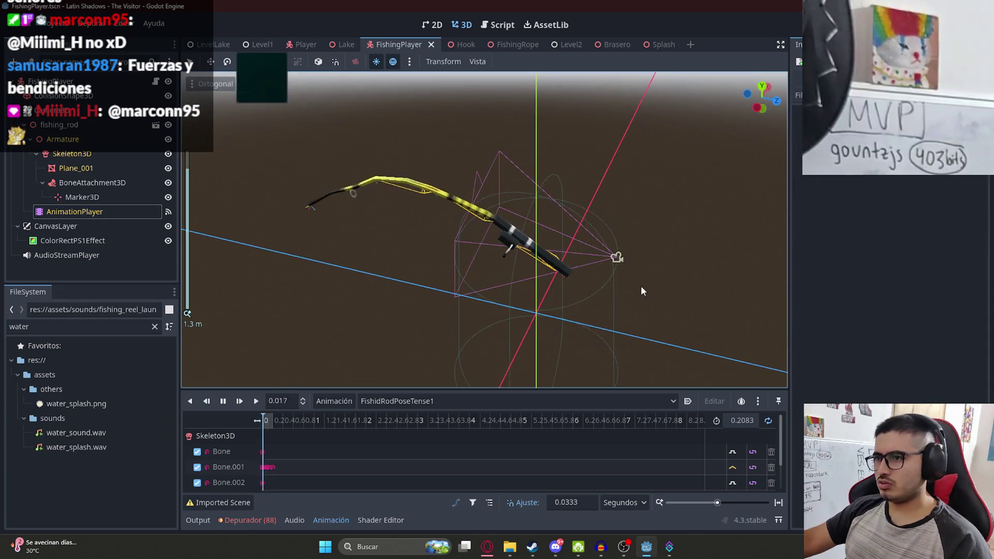
Preview FishidRodPoseTense2 and FishidRodPoseTense3, then replay FishidRodPoseTense1
left_click(380, 402)
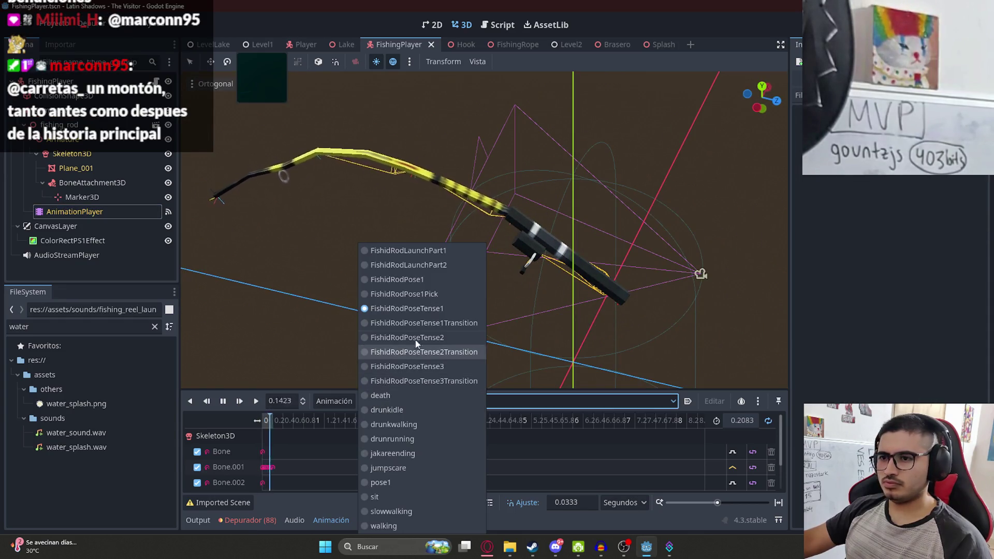
left_click(417, 337)
left_click(255, 401)
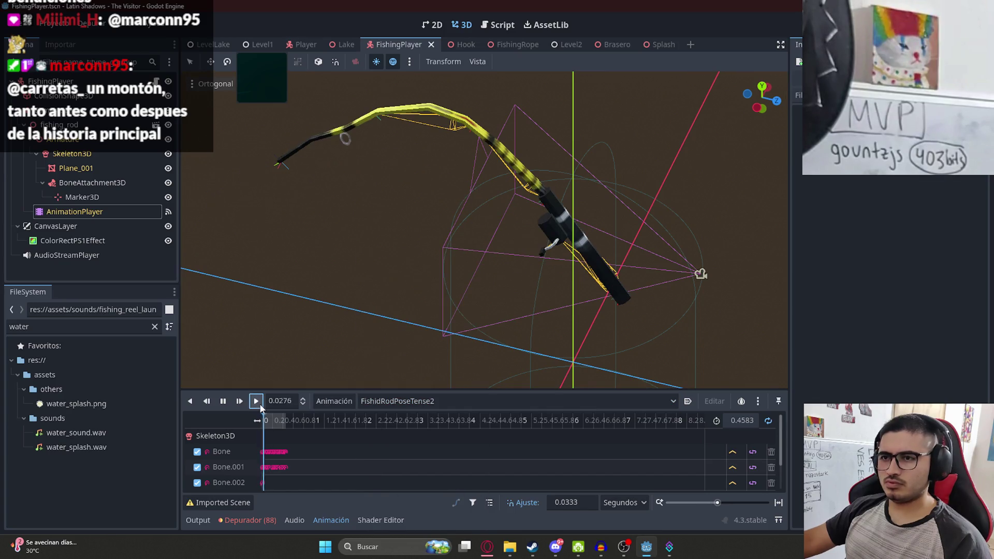
left_click(385, 401)
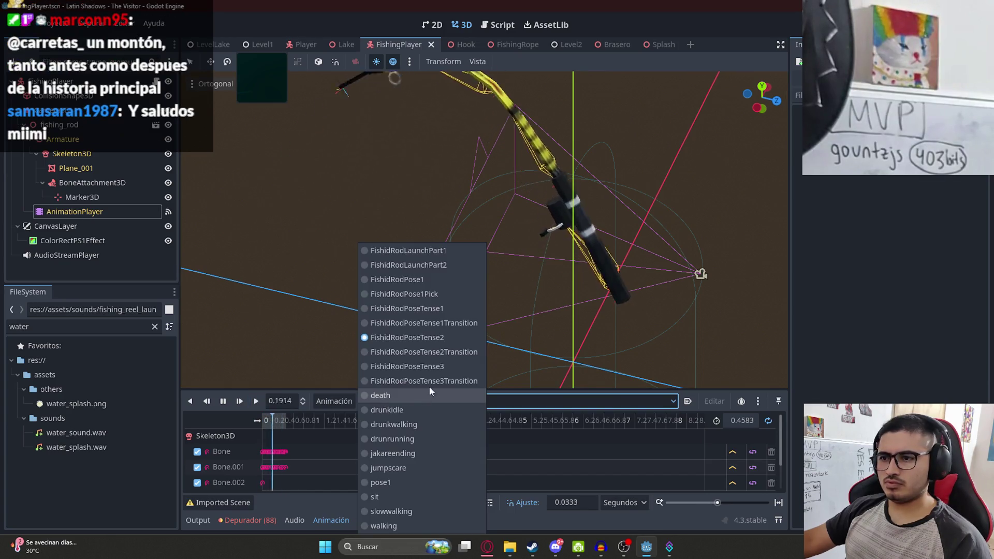
left_click(417, 366)
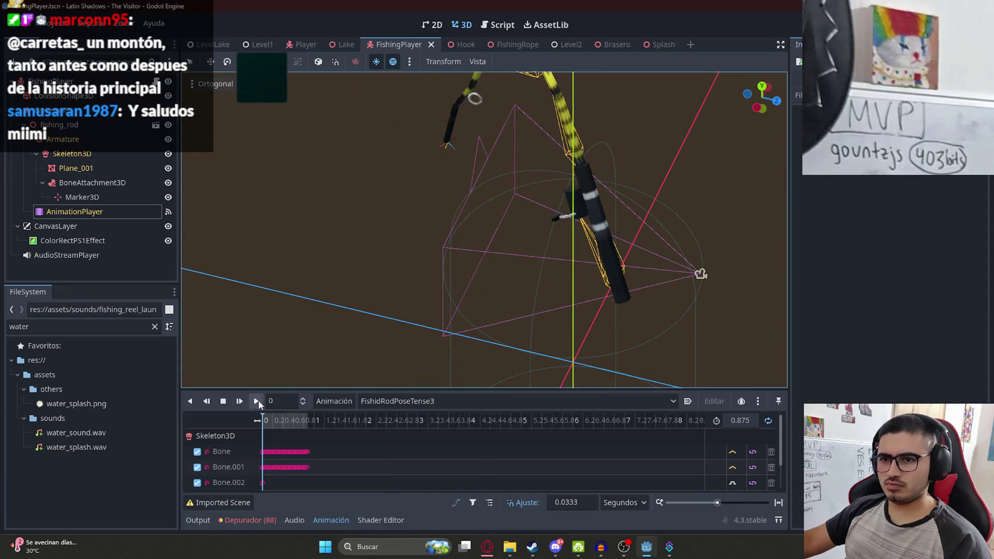
left_click(255, 401)
left_click(409, 398)
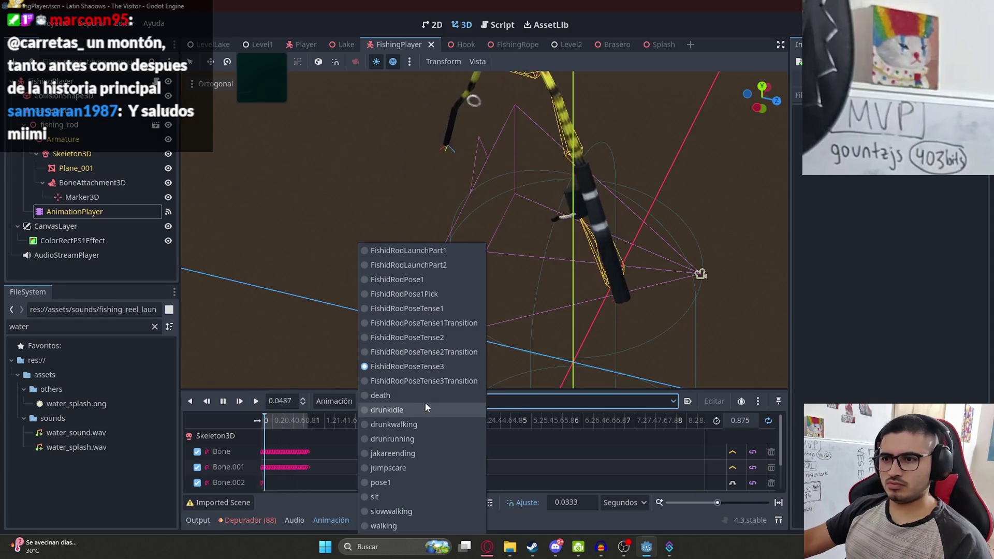
left_click(414, 350)
left_click(256, 401)
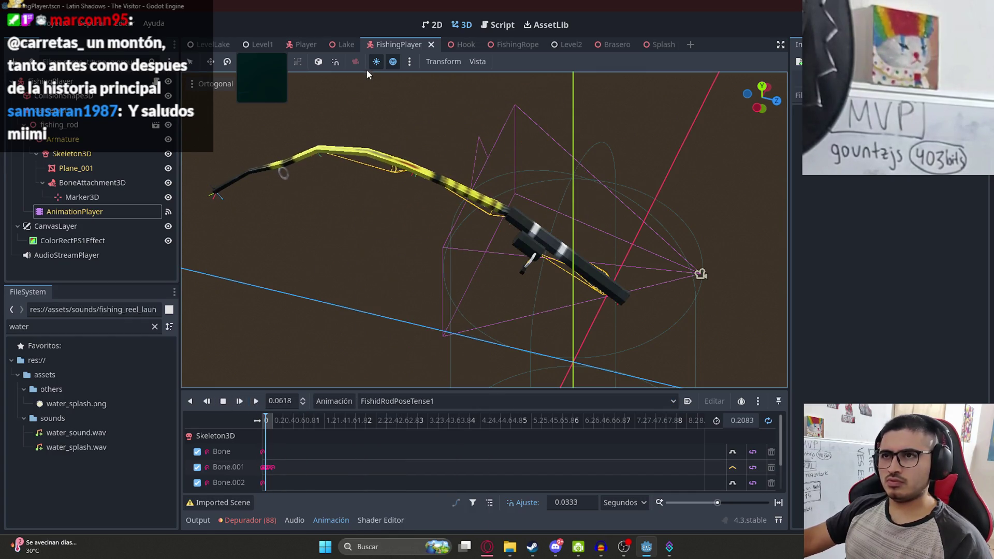
Select Camera3D, load FishidRodPoseTense2, and switch to the LevelLake scene
mouse_move(204, 108)
left_mouse_down()
mouse_move(639, 228)
mouse_move(594, 234)
left_mouse_up()
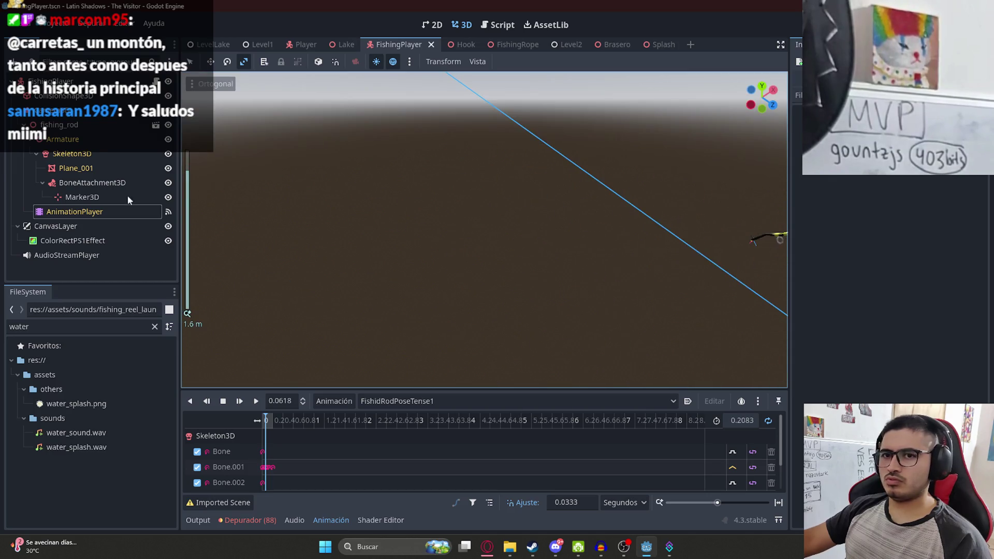
left_click(57, 111)
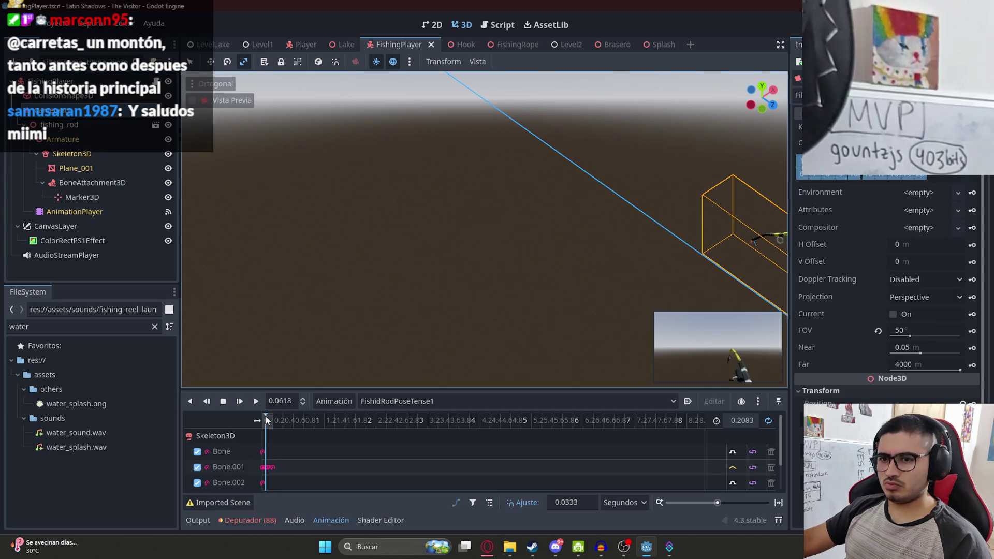
left_click(402, 404)
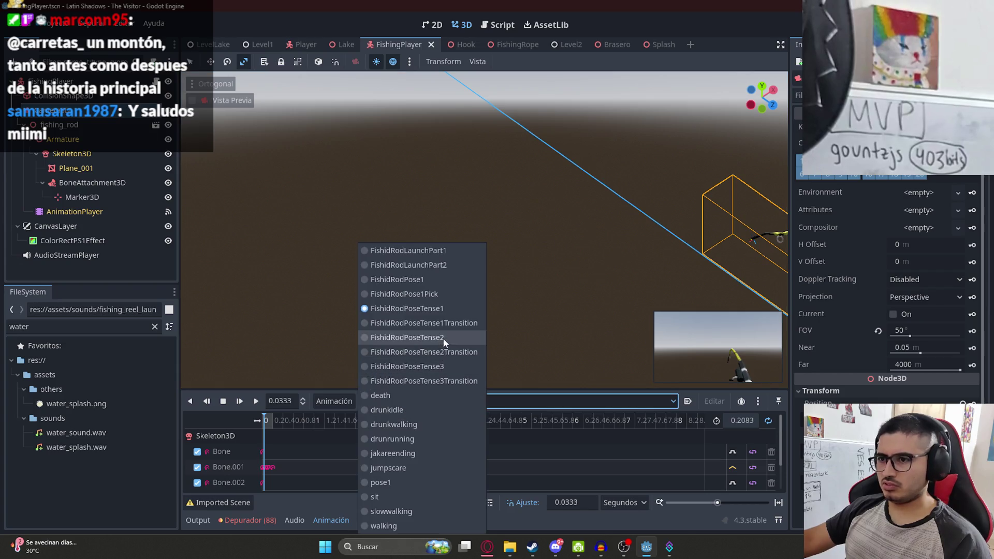
left_click(414, 337)
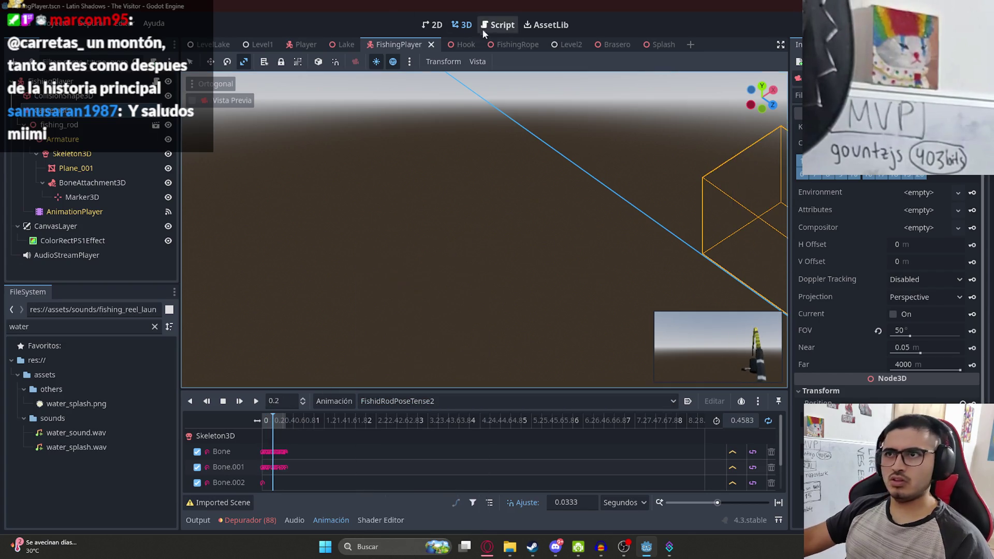
left_click(213, 44)
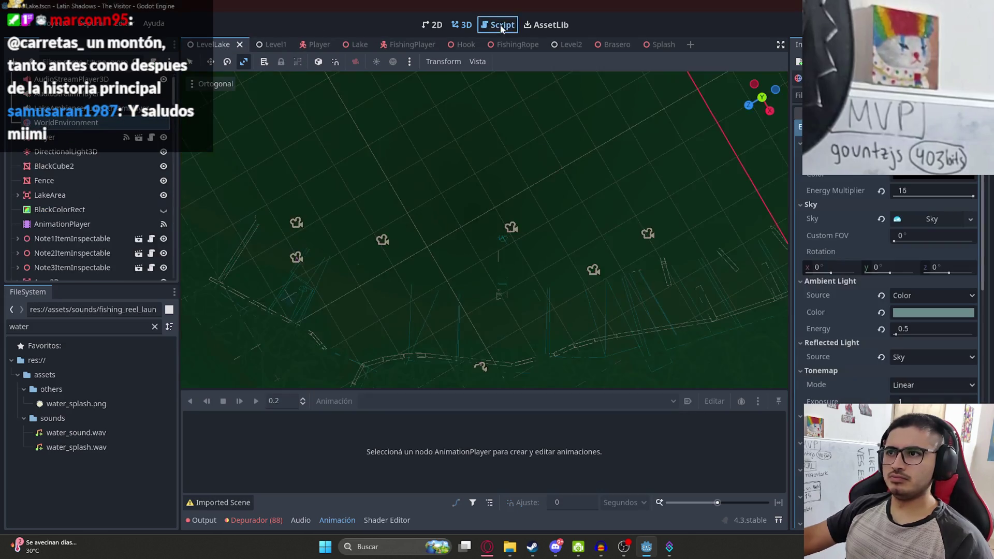
In fishing_player.gd, strip 'Transition' from the rod pose animation names on lines 127, 129 and 131
left_click(485, 25)
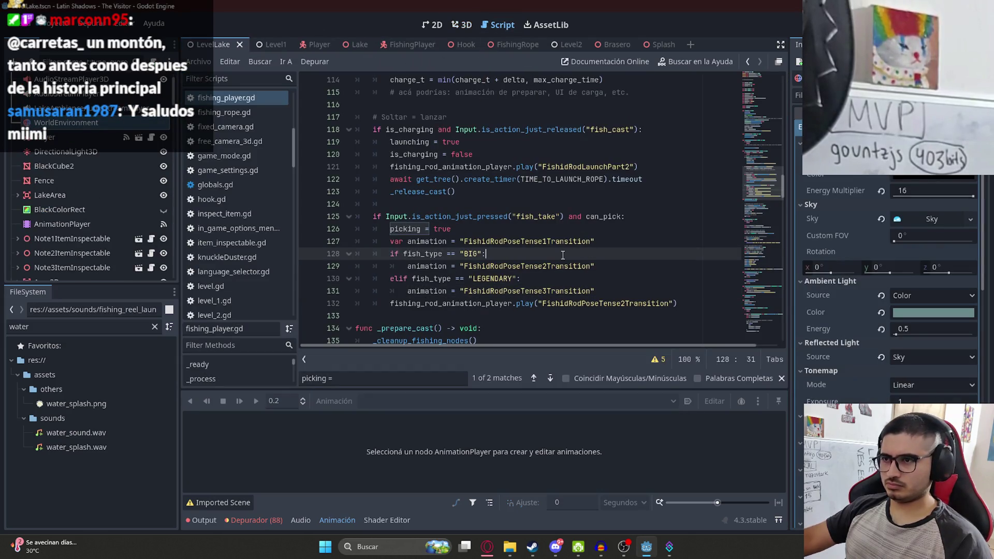
left_click_drag(592, 242, 549, 242)
key("BackSpace")
left_click_drag(591, 266, 548, 266)
key("BackSpace")
left_click_drag(593, 291, 547, 291)
key("ctrl+c")
key("BackSpace")
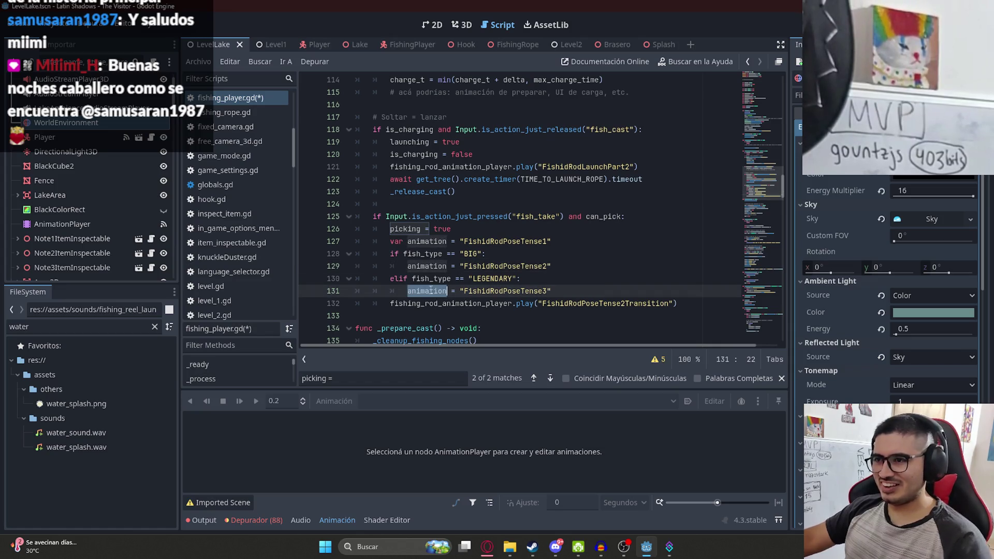
left_click(593, 305)
double_click(593, 304)
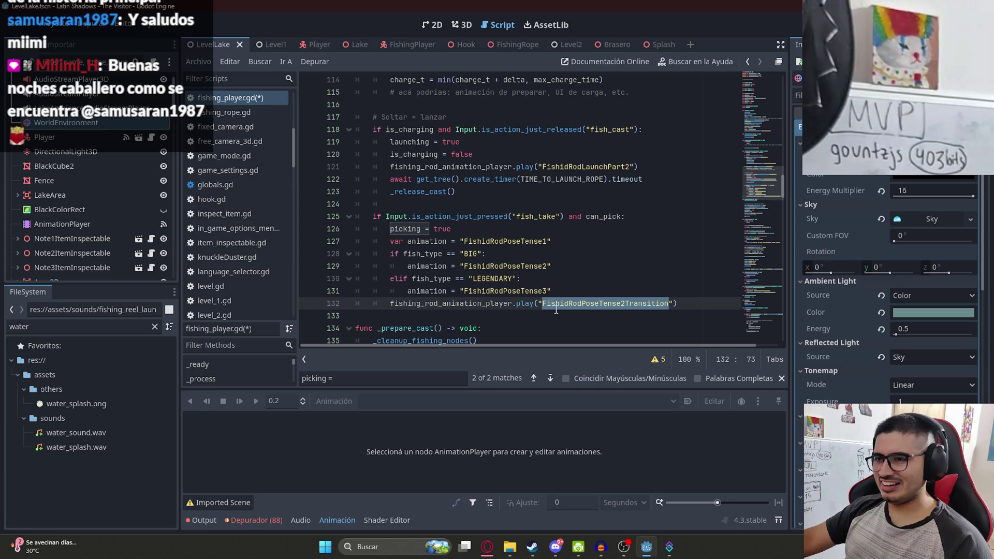
Put the 'Transition' suffixes back on lines 127–131 and save the script
left_click(548, 291)
key("ctrl+v")
left_click(548, 266)
key("ctrl+v")
left_click(547, 241)
key("ctrl+v")
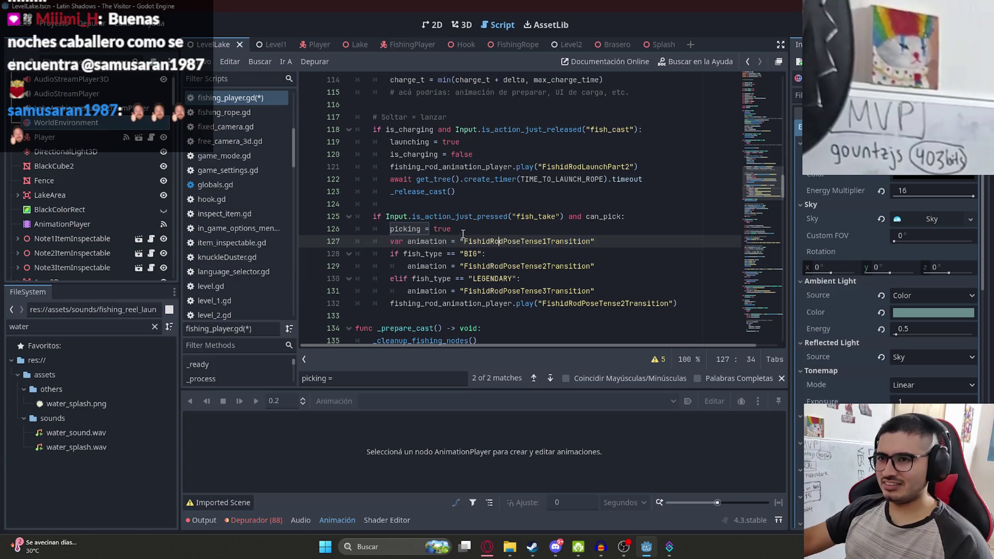
double_click(408, 229)
key("ctrl+s")
Replace the hard-coded FishidRodPoseTense2Transition on line 132 with the animation variable, then save
double_click(426, 291)
key("ctrl+c")
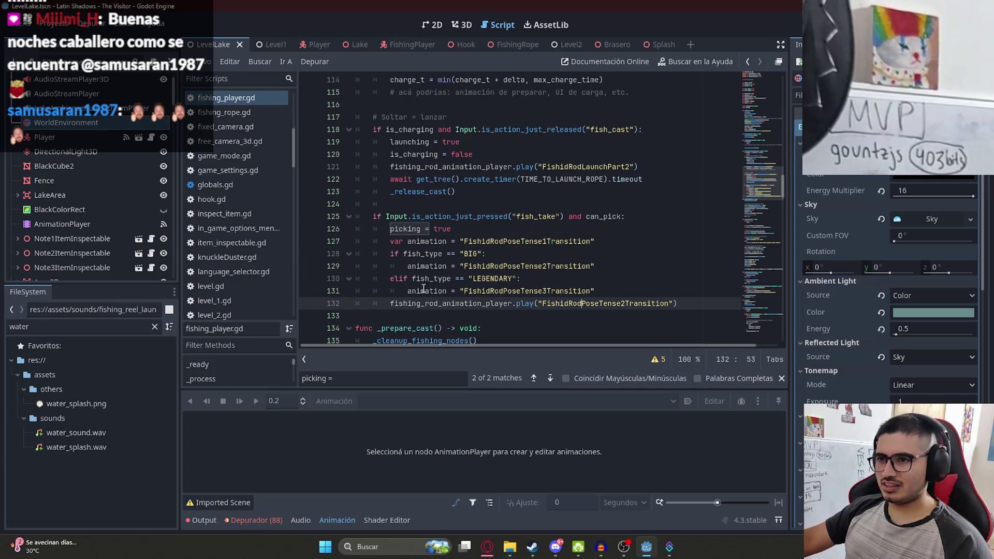
double_click(569, 303)
key("ctrl+v")
key("Delete")
left_click(613, 219)
key("ctrl+s")
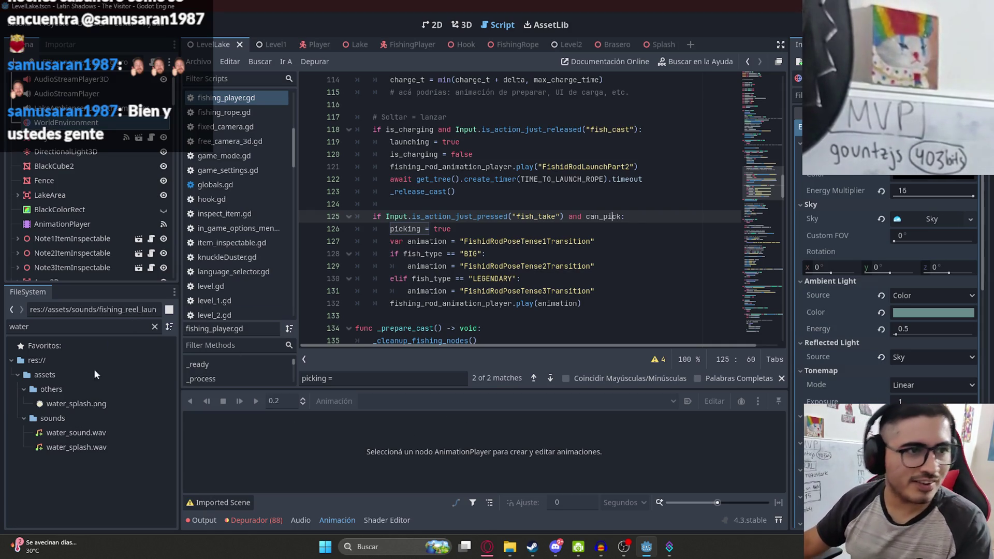
Switch to the browser's '[10 HOURS] Happy Monkey Circle (meme)' YouTube tab and watch it fullscreen
left_click(492, 553)
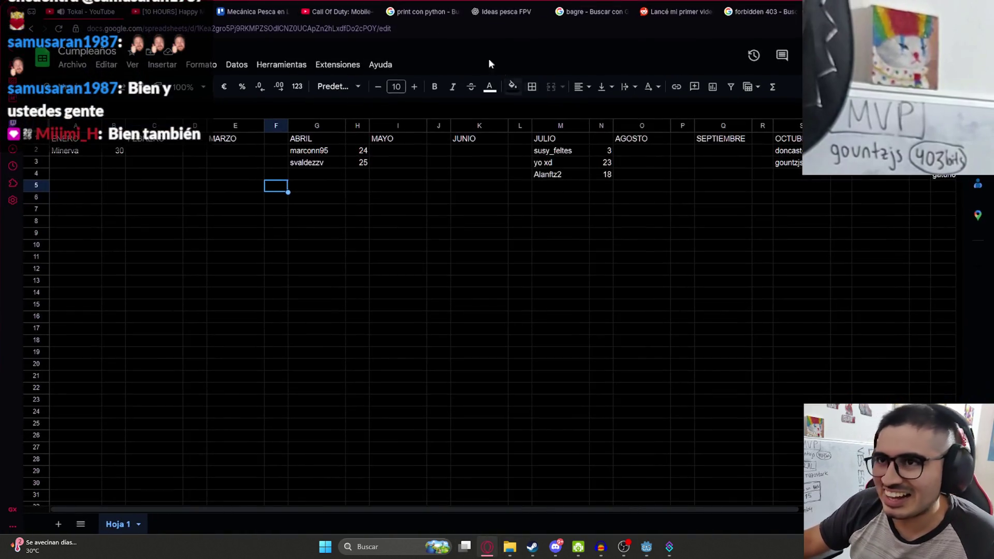
left_click(91, 11)
left_click(184, 11)
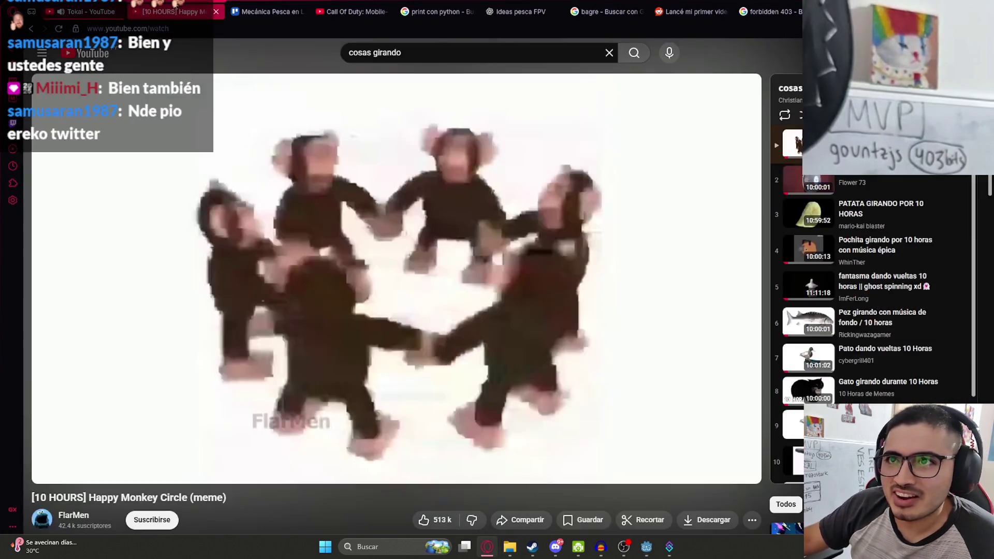
double_click(253, 257)
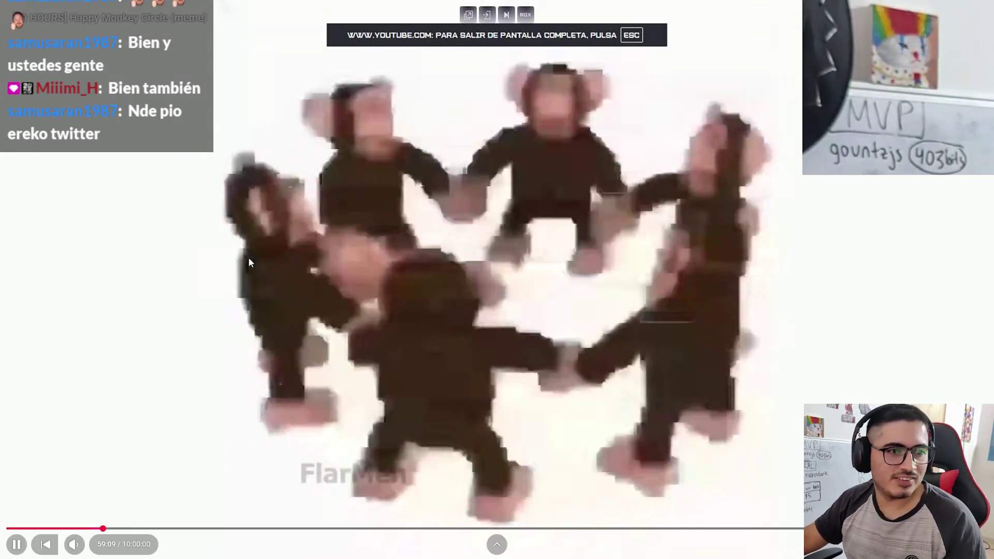
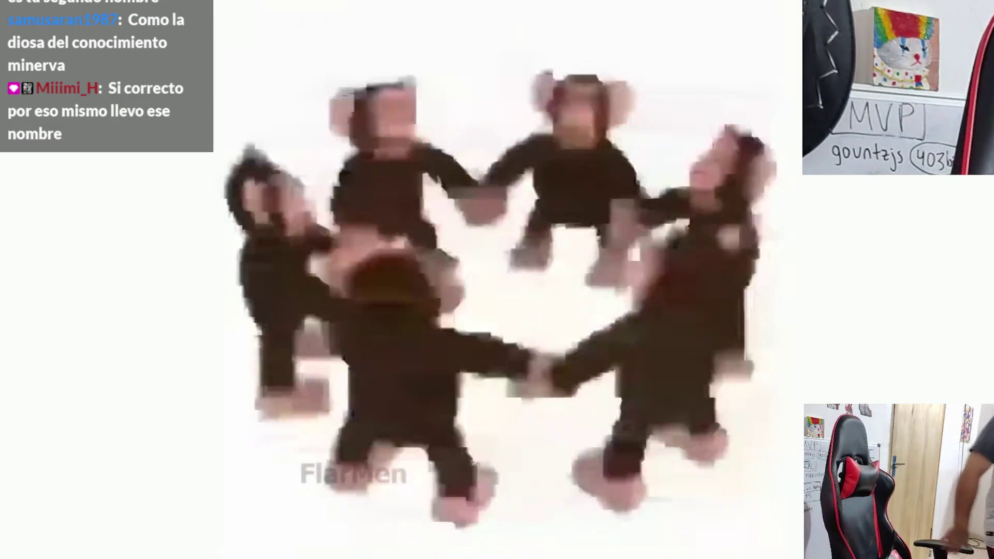
Pause the monkey video, exit fullscreen, switch to the Tokai tab, and return to Godot
key("space")
key("Escape")
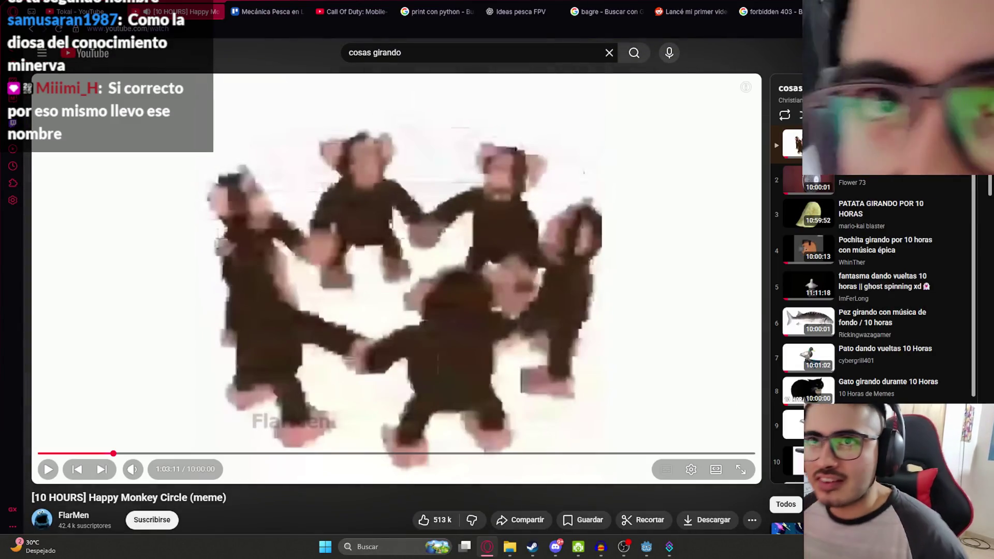
key("ctrl+shift+Tab")
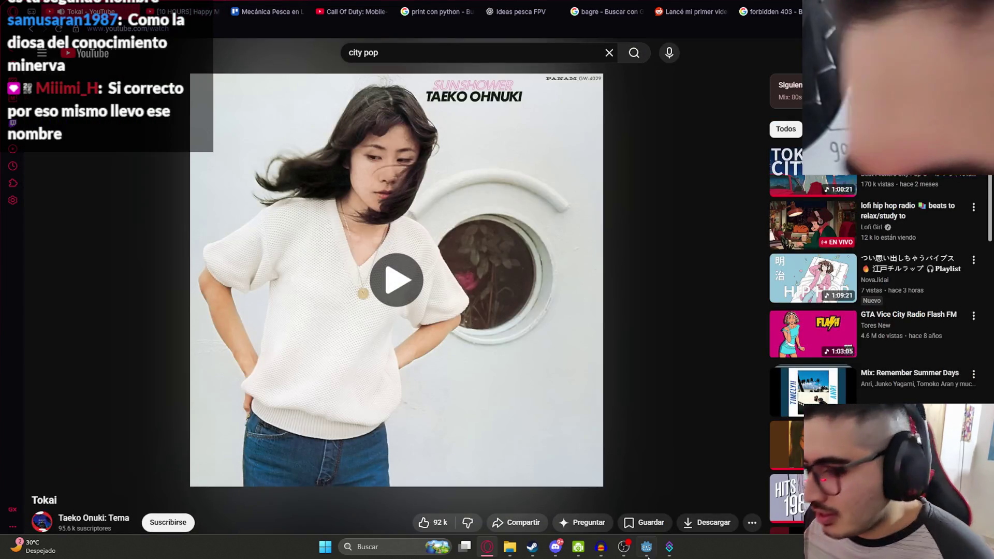
left_click(648, 555)
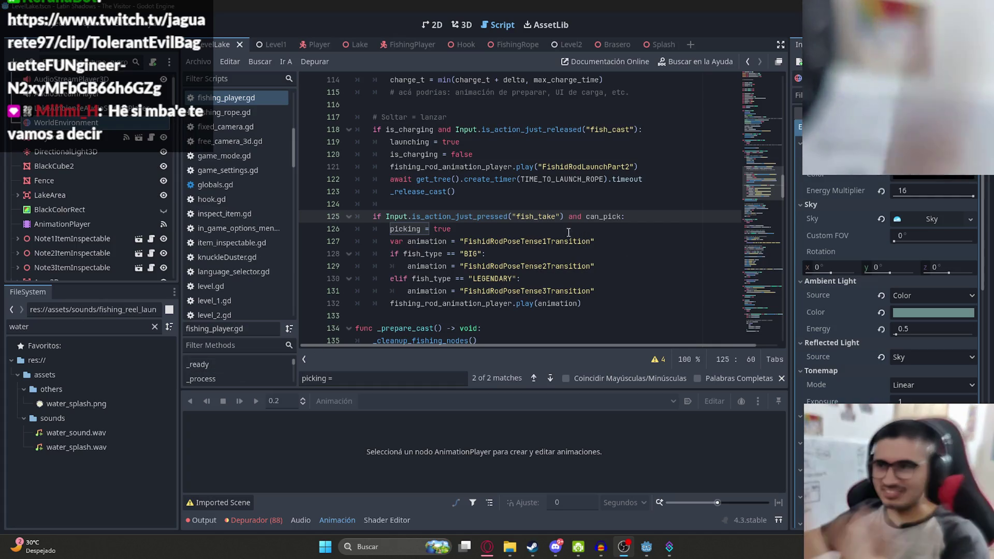
Save and run the game, choose Pescar to take the fishing rod, and cast the line
left_click(547, 192)
left_click(21, 25)
left_click(322, 124)
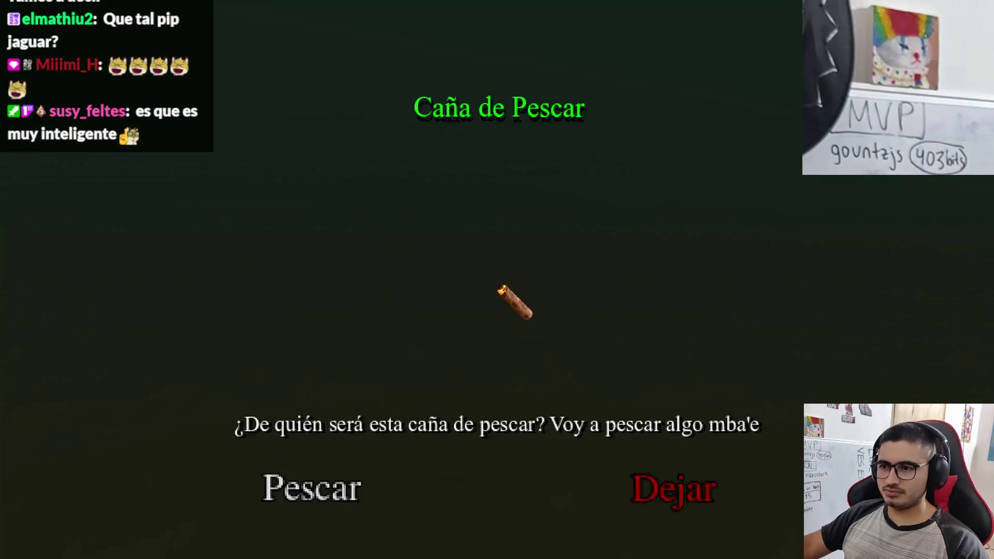
left_click(333, 484)
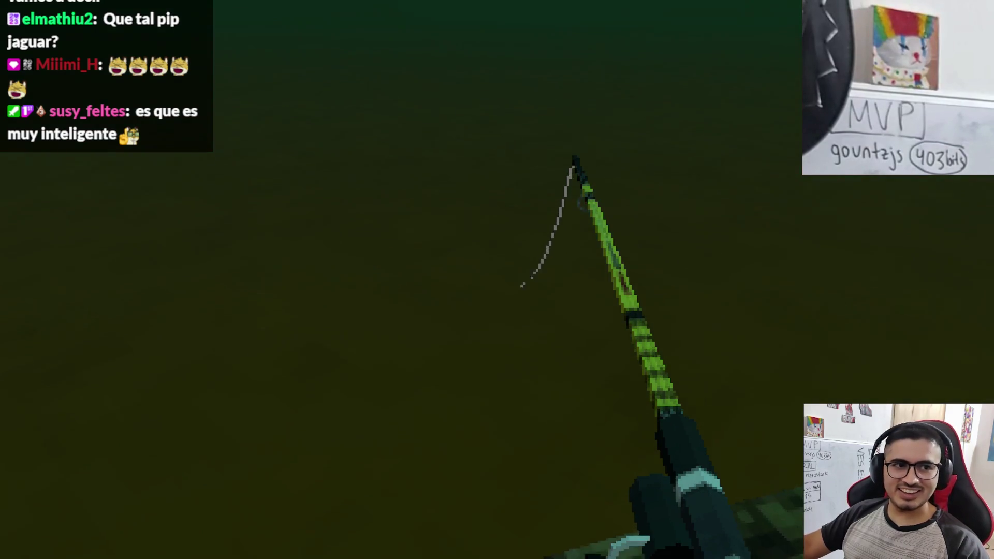
right_click(497, 279)
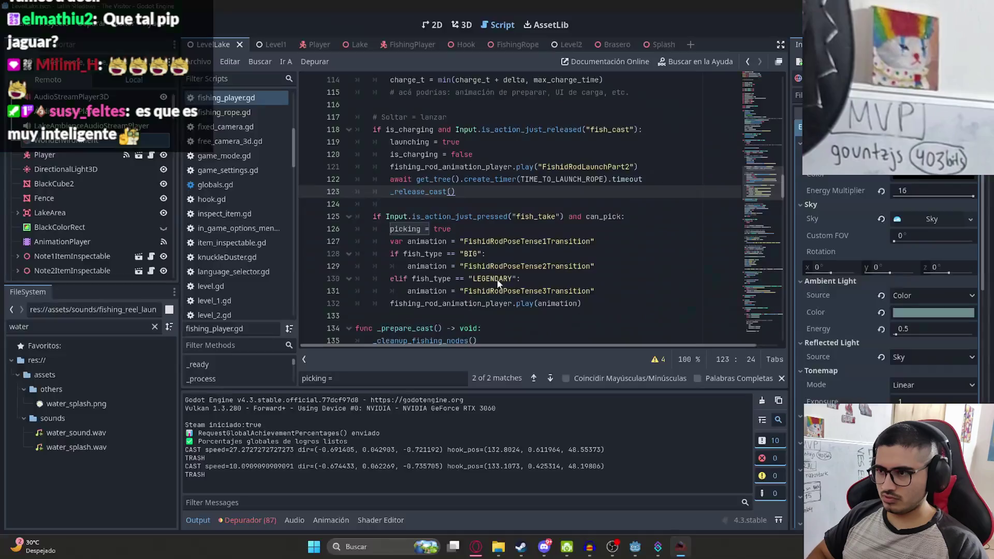
Stop the game and paste FishidRodPoseTense2Transition into the play() call on line 132
key("F8")
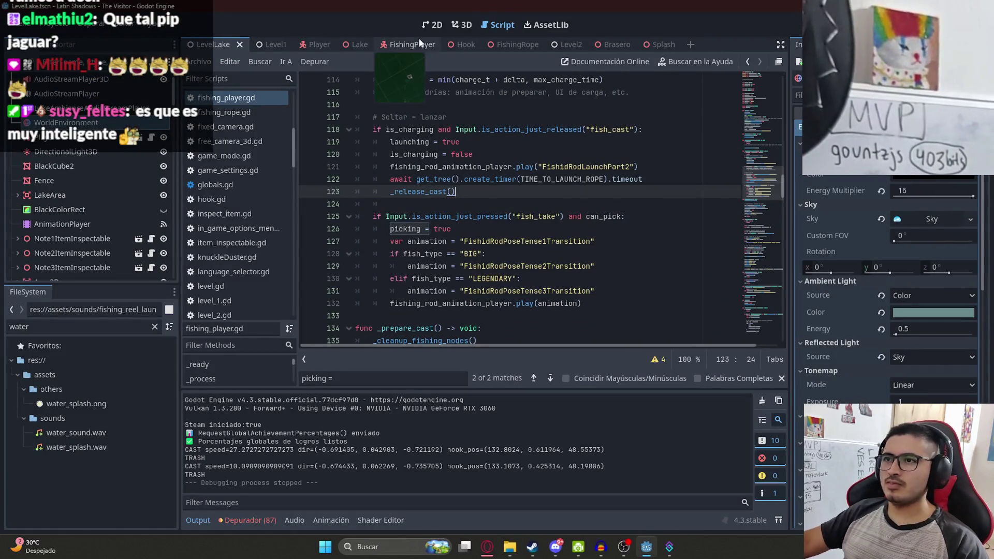
left_click(399, 44)
left_click(590, 216)
left_click(579, 304)
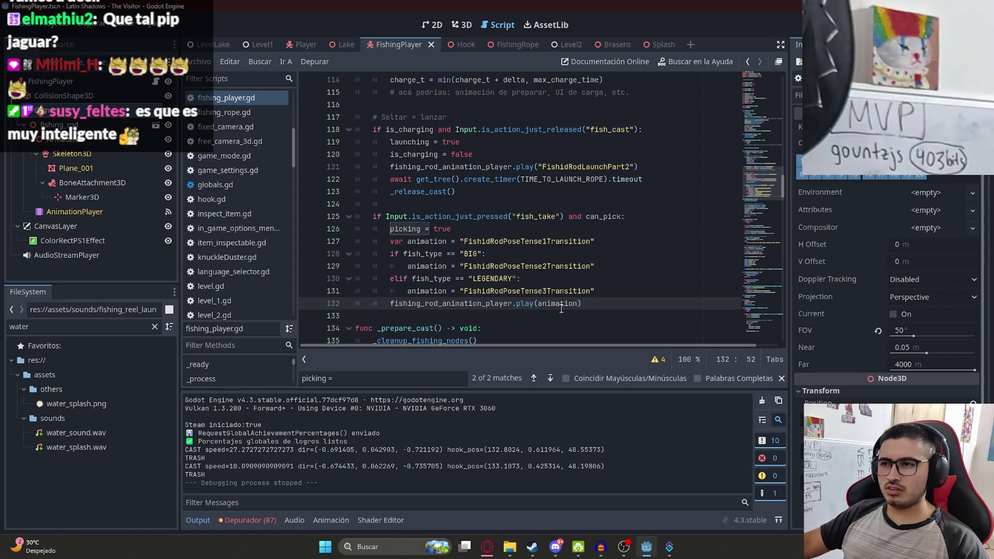
double_click(566, 304)
type("FishidRodPoseTense2Transition")
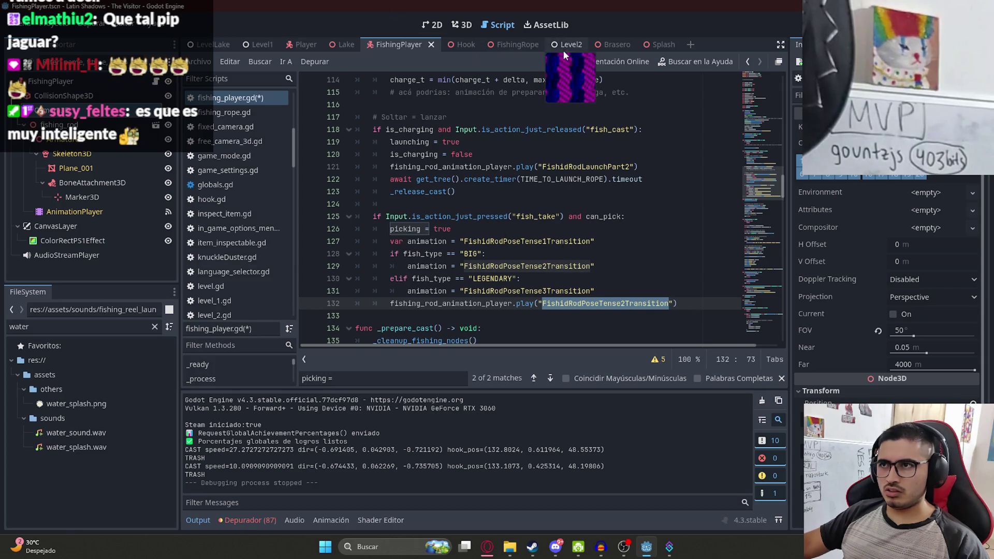
Preview FishidRodPoseTense2Transition on the rod's AnimationPlayer, then return to the LevelLake scene
left_click(463, 25)
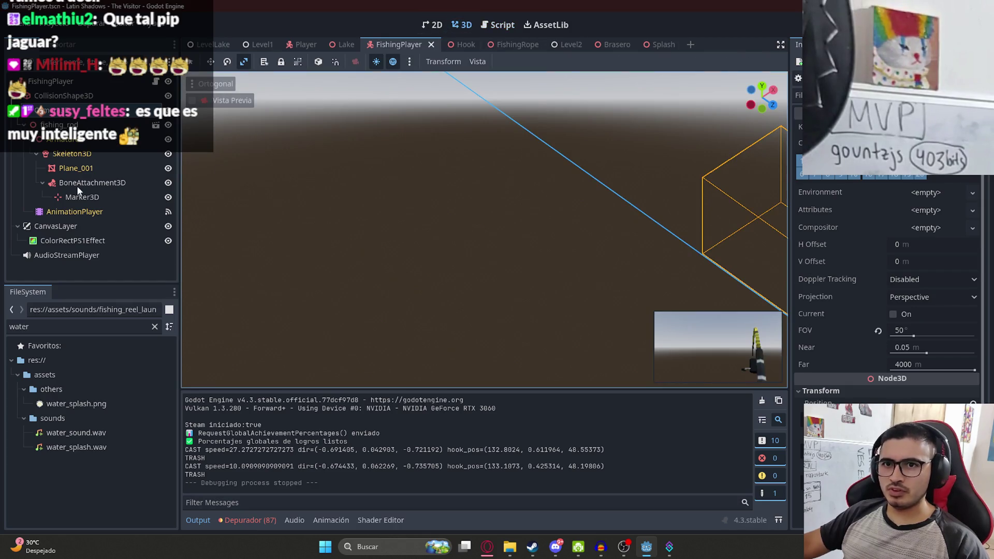
left_click(74, 212)
left_click(371, 403)
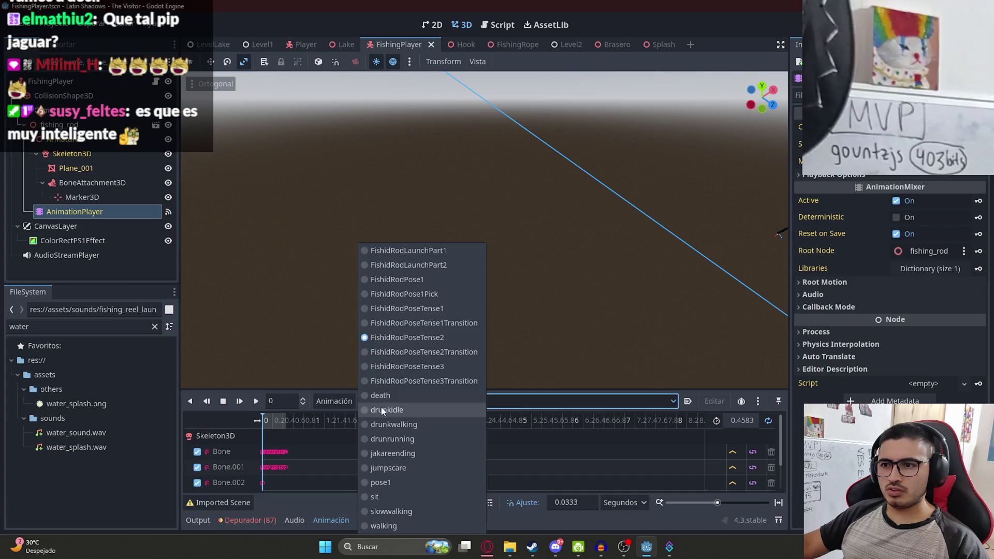
left_click(426, 352)
mouse_move(277, 424)
left_mouse_down()
mouse_move(266, 423)
mouse_move(278, 420)
left_mouse_up()
left_click(451, 401)
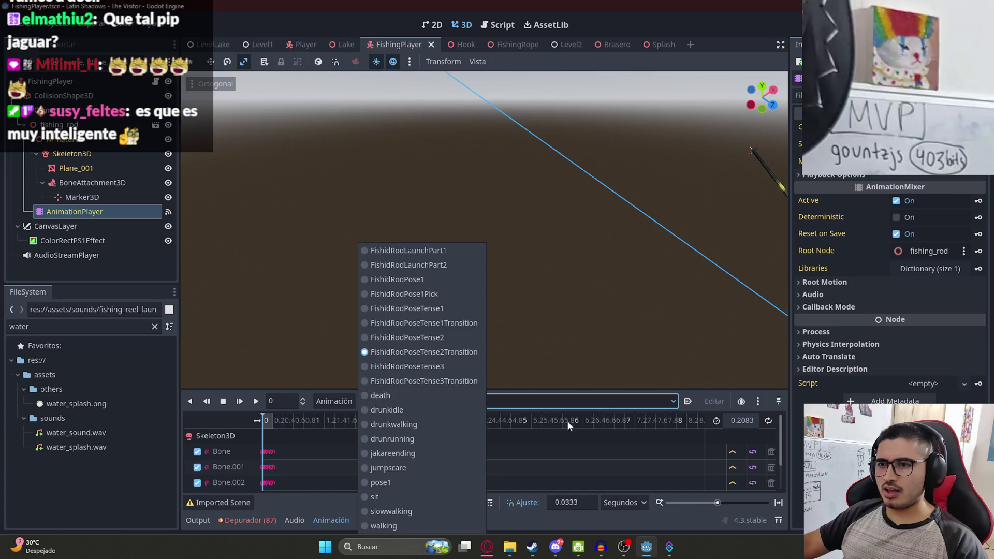
left_click(214, 47)
left_click(214, 48)
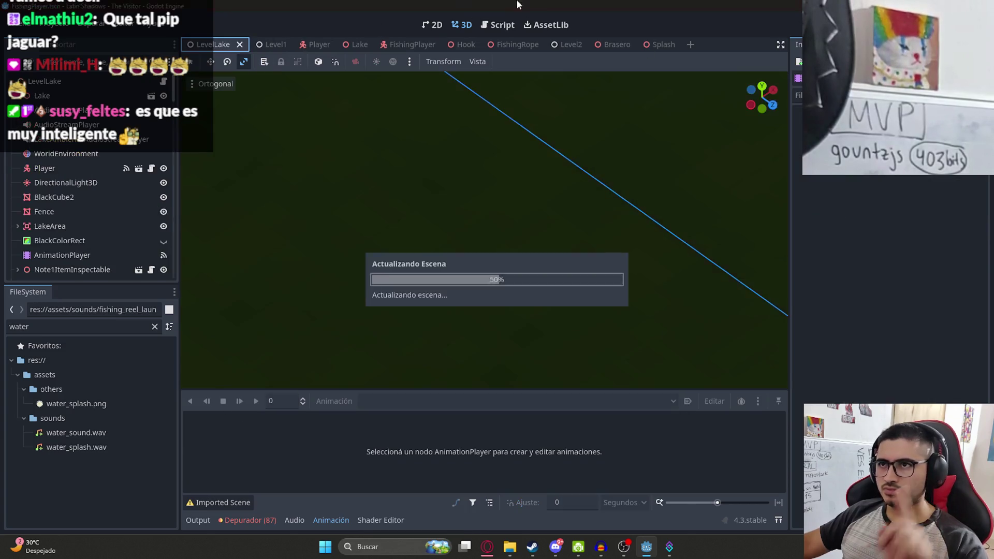
Back in fishing_player.gd, undo recent edits and delete the picking = false line 108
left_click(497, 25)
left_click(486, 195)
key("ctrl+z")
left_click(653, 267)
key("ctrl+z")
key("Delete")
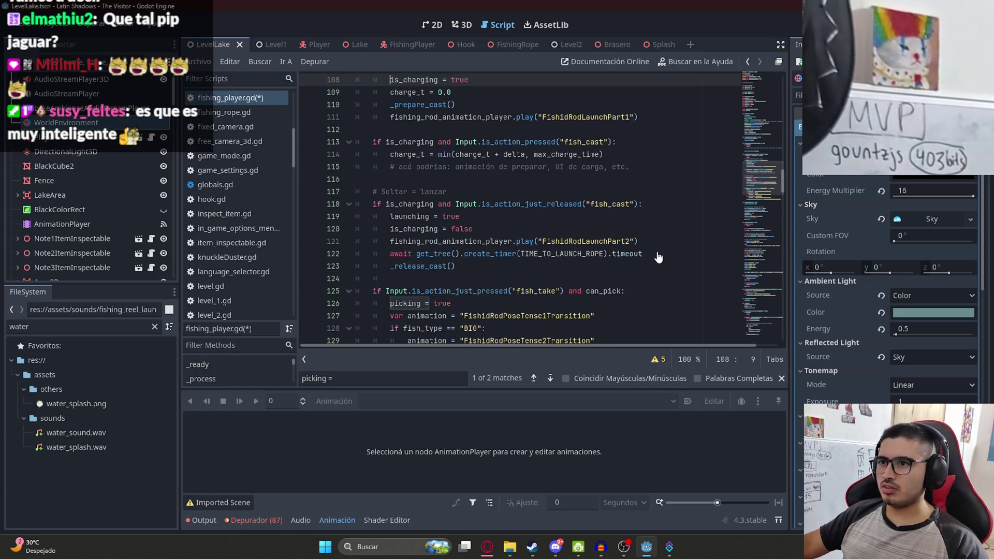
scroll(661, 245, "down", 3)
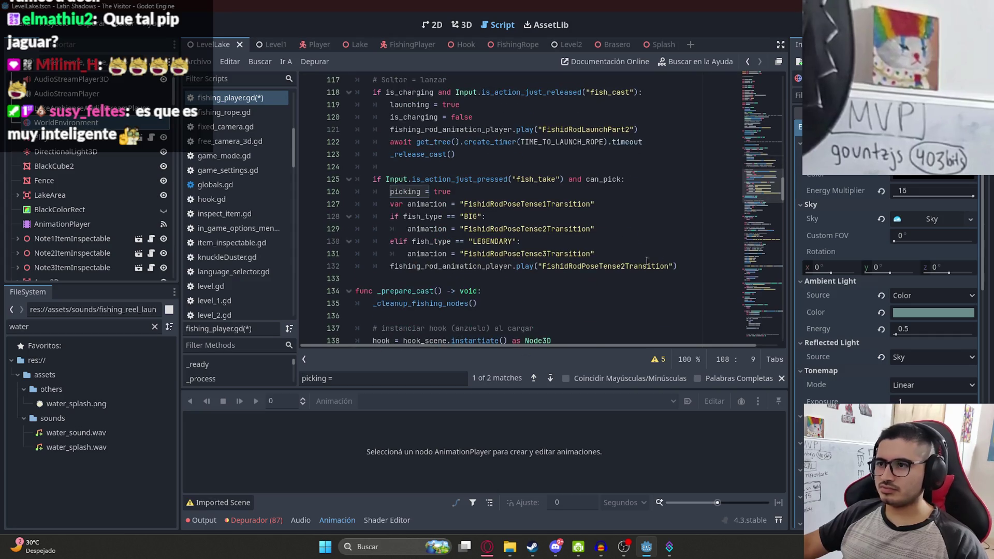
scroll(614, 234, "up", 3)
key("ctrl+z")
key("ctrl+y")
key("ctrl+y")
key("ctrl+z")
key("ctrl+y")
scroll(594, 202, "down", 5)
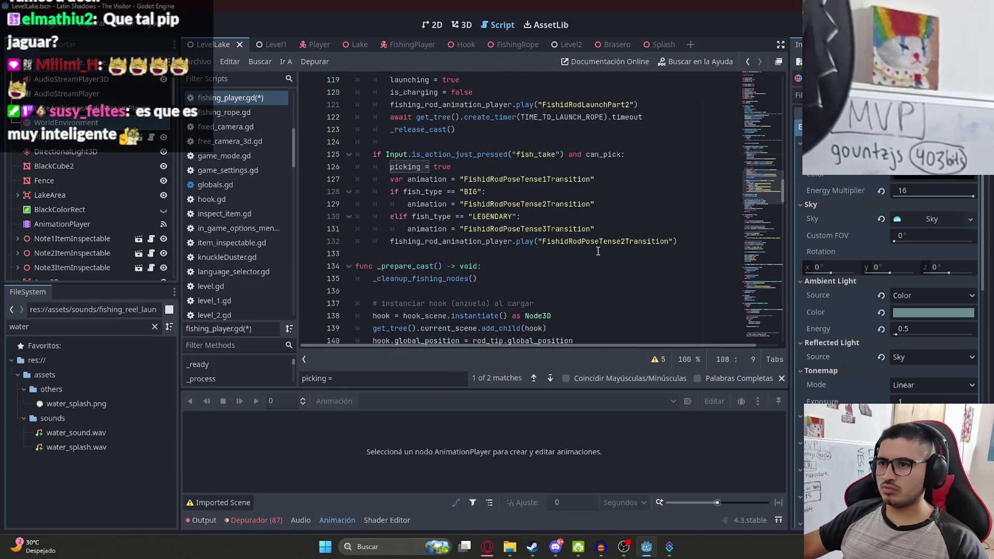
double_click(432, 191)
double_click(630, 204)
key("BackSpace")
key("BackSpace")
type("animation")
key("ctrl+s")
scroll(456, 216, "up", 1)
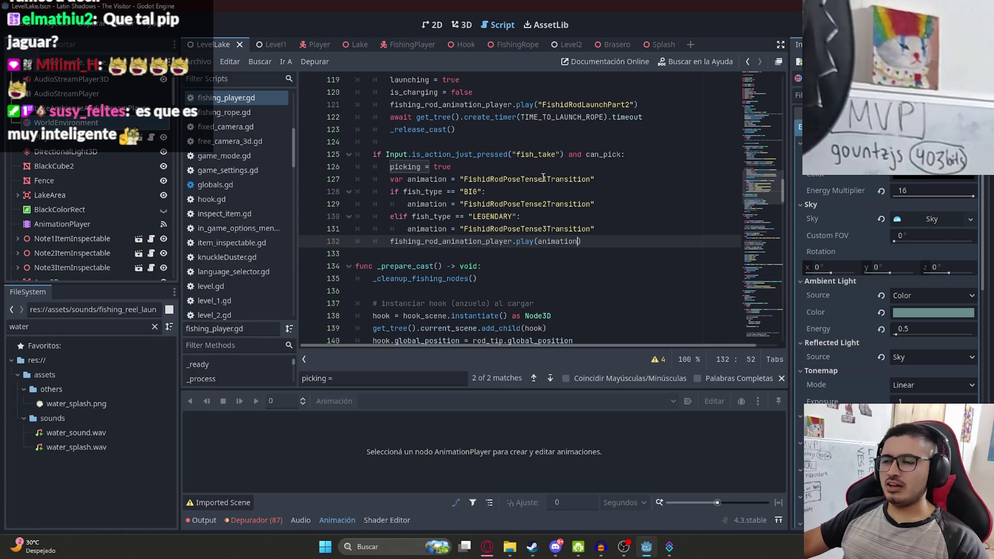
left_click(607, 154)
left_click_drag(473, 169, 331, 170)
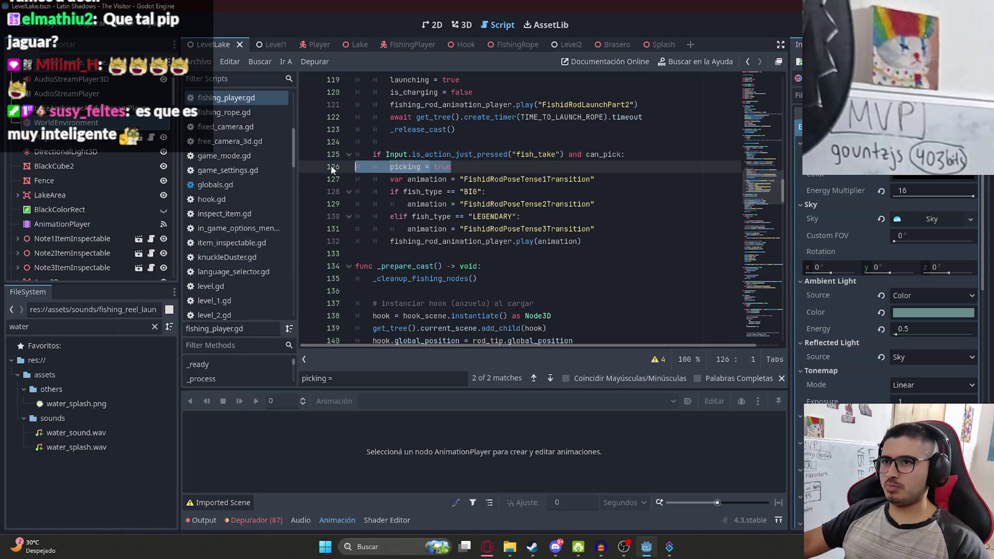
left_click(593, 243)
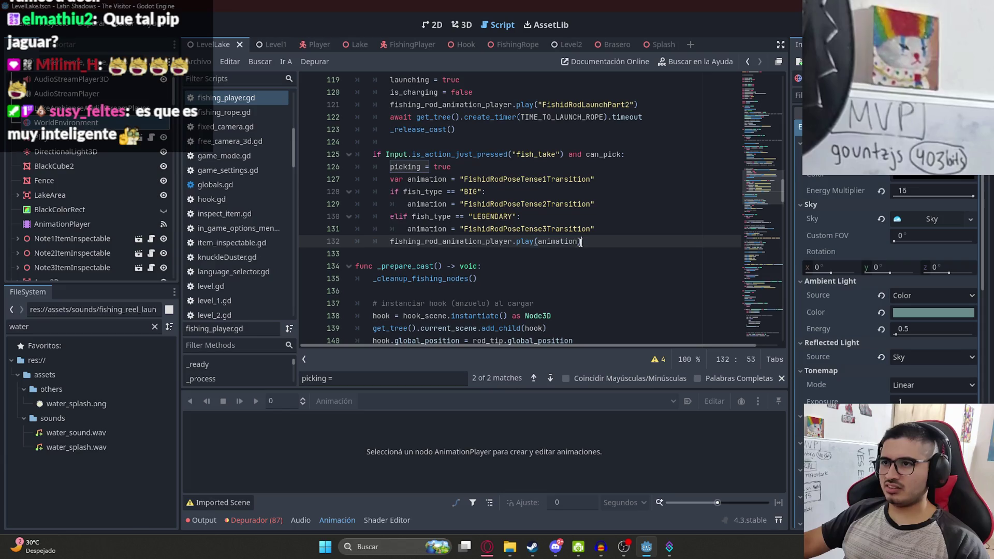
double_click(548, 239)
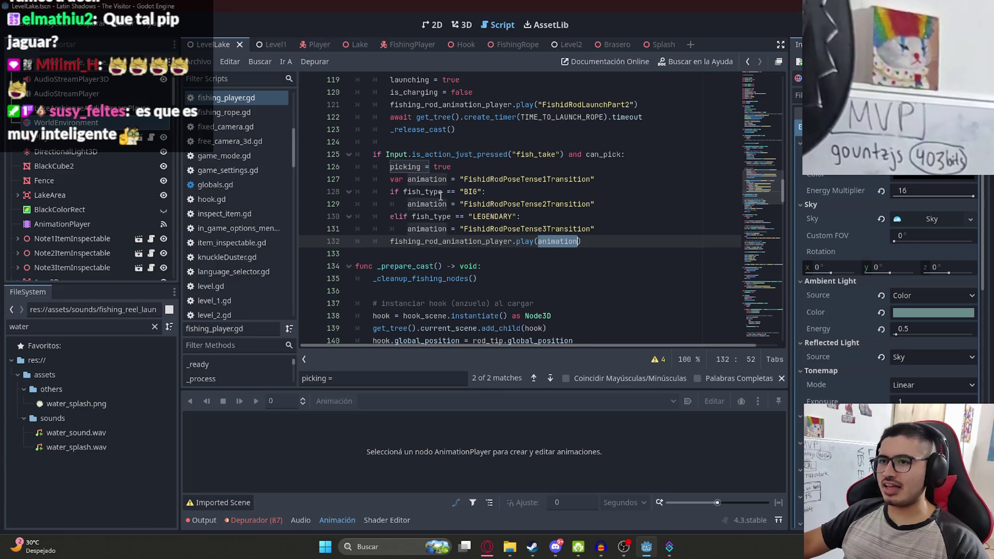
scroll(501, 241, "up", 2)
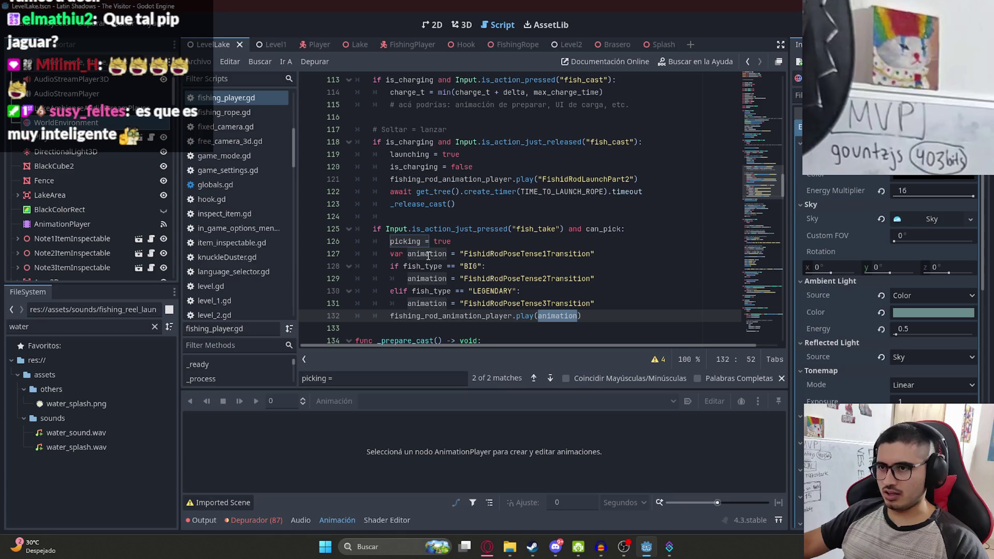
left_click(424, 265)
mouse_move(762, 192)
left_mouse_down()
mouse_move(765, 273)
mouse_move(767, 249)
left_mouse_up()
Copy the Tense2Transition elif block in the animation-finished handler and paste two copies below it
left_click(591, 220)
left_click(635, 232)
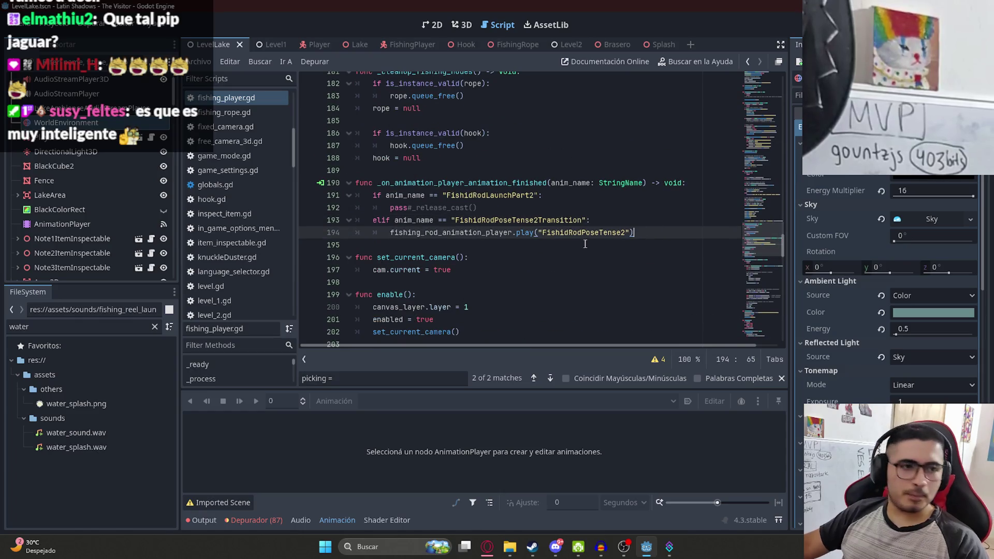
left_click(596, 196)
mouse_move(633, 233)
left_mouse_down()
mouse_move(456, 233)
mouse_move(452, 220)
mouse_move(376, 218)
left_mouse_up()
key("ctrl+c")
left_click(647, 232)
key("Return")
key("ctrl+v")
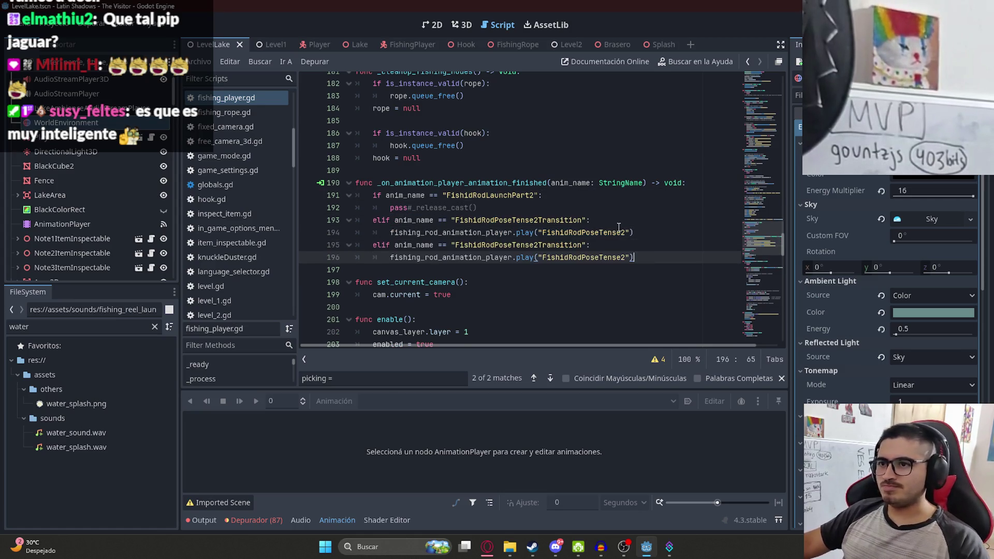
key("Return")
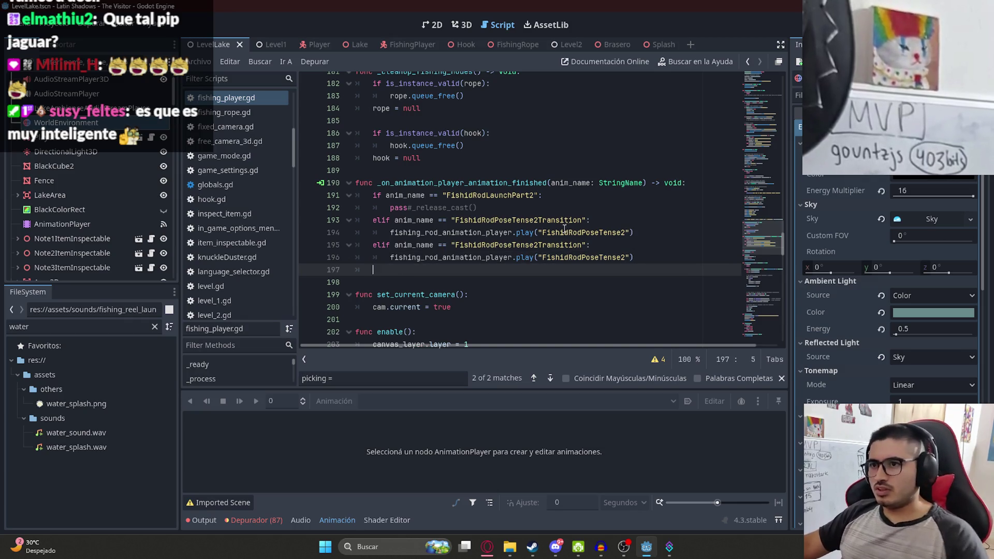
key("ctrl+v")
Change one copy to check Tense3Transition and play FishidRodPoseTense3
left_click(539, 245)
key("BackSpace")
type("3")
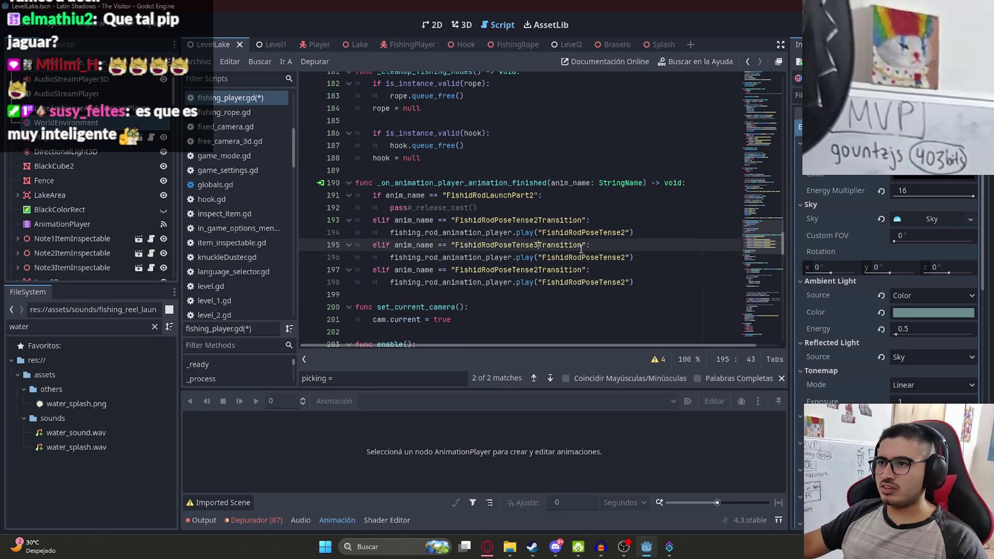
left_click(626, 257)
key("BackSpace")
type("3")
left_click(635, 233)
Move the Tense1Transition block above the Tense2 branch and save the script
left_click(623, 282)
type("1")
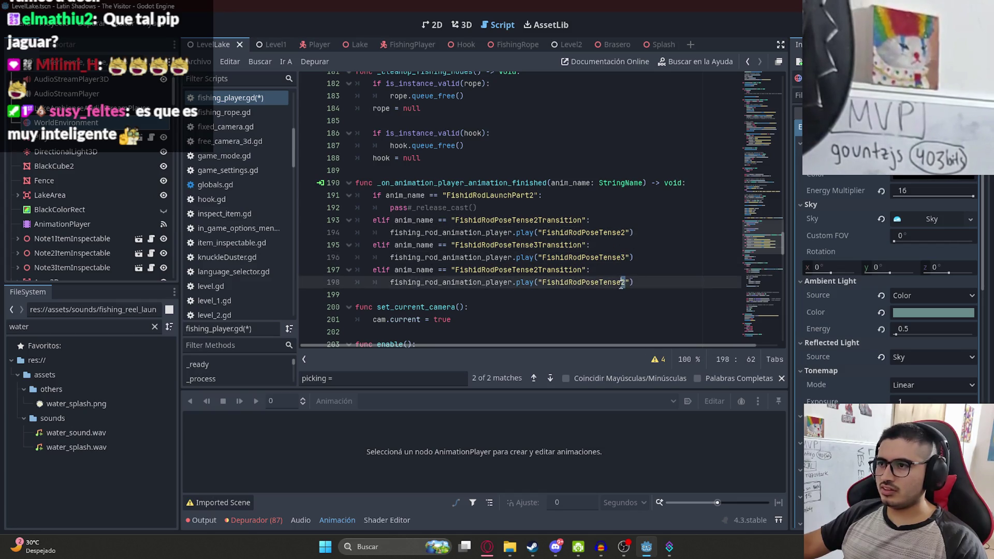
left_click(536, 270)
mouse_move(647, 282)
left_mouse_down()
mouse_move(460, 258)
mouse_move(373, 270)
left_mouse_up()
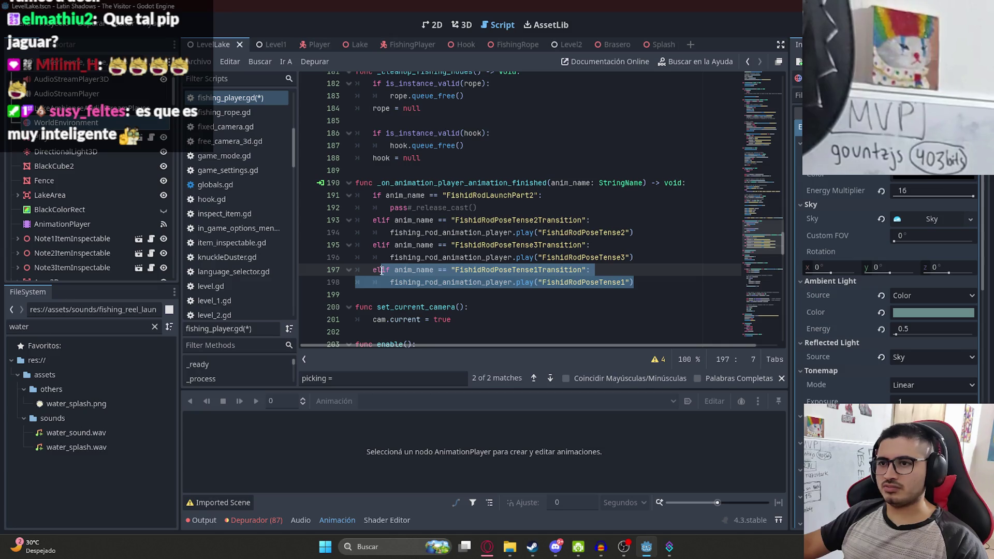
key("ctrl+shift+k")
left_click(521, 197)
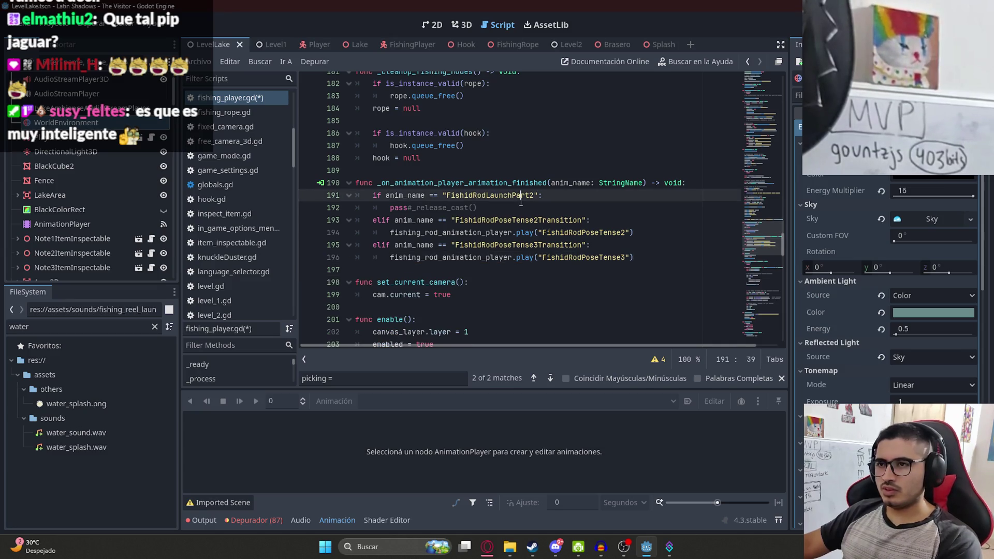
left_click(515, 207)
key("Return")
key("ctrl+v")
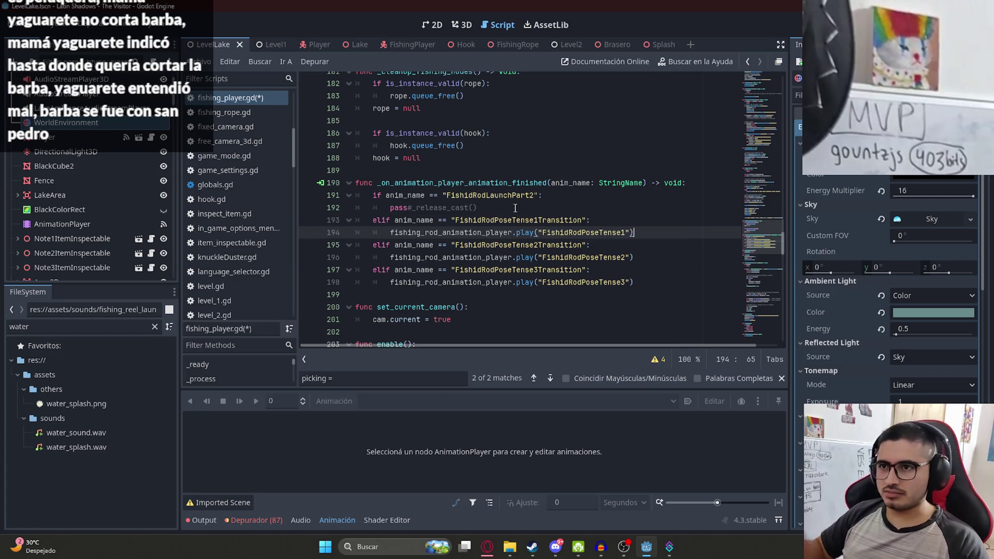
key("ctrl+s")
Review the Tense1 and Tense2 branches, then launch the game with F5
left_click(569, 232)
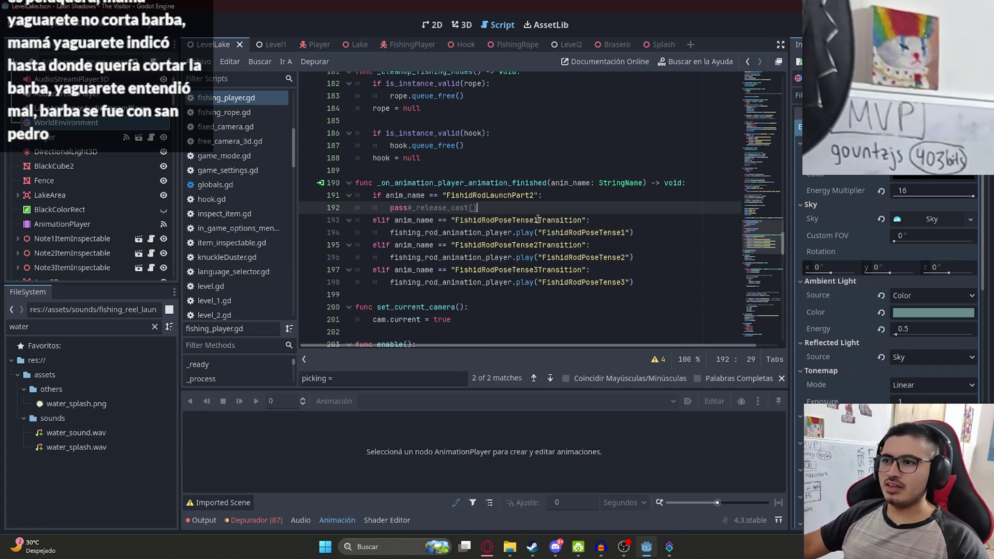
left_click(568, 257)
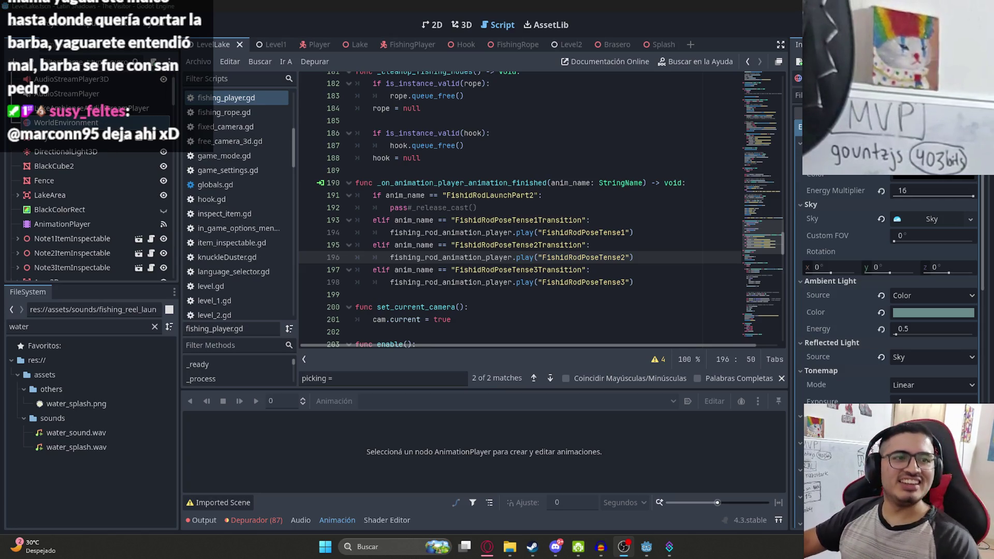
left_click(530, 239)
left_click(486, 232)
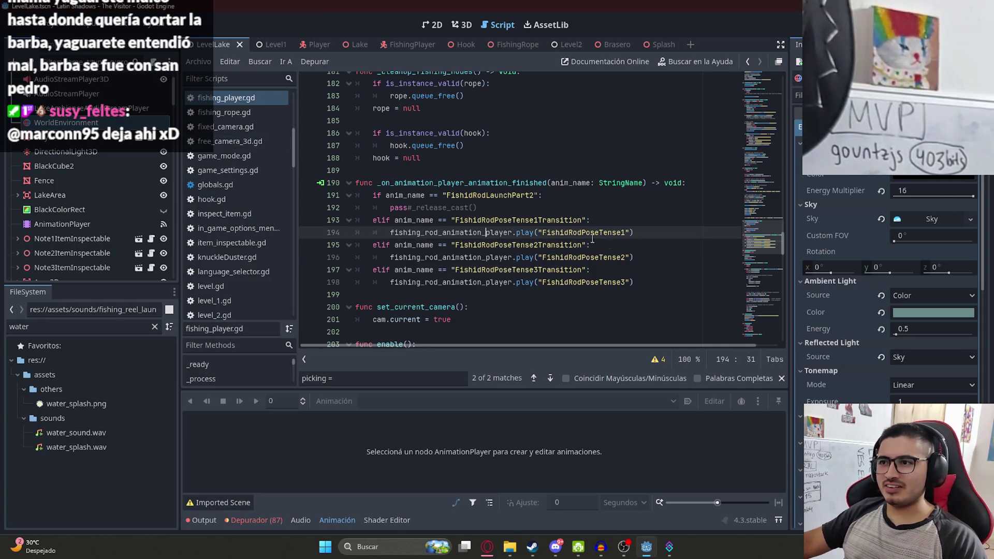
left_click(556, 220)
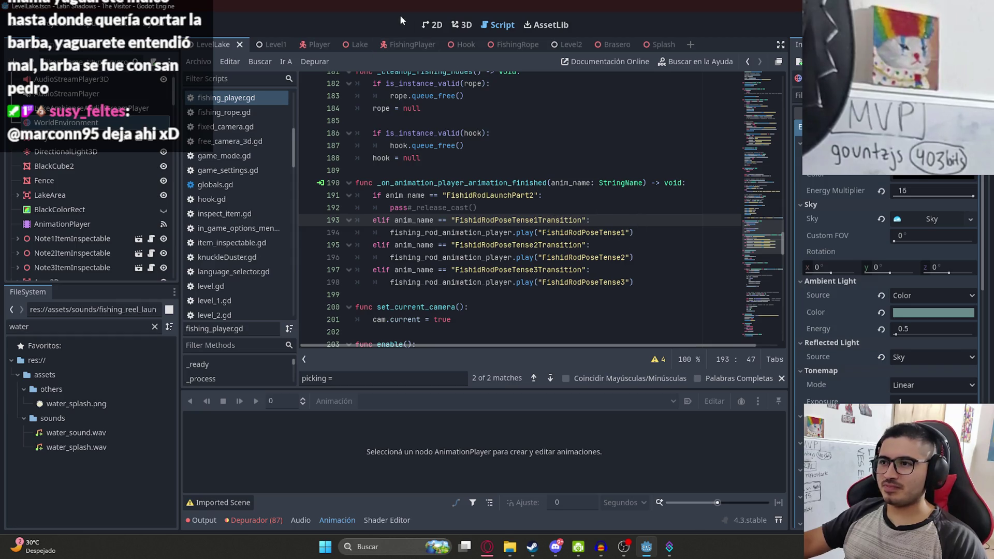
left_click(198, 61)
left_click(265, 122)
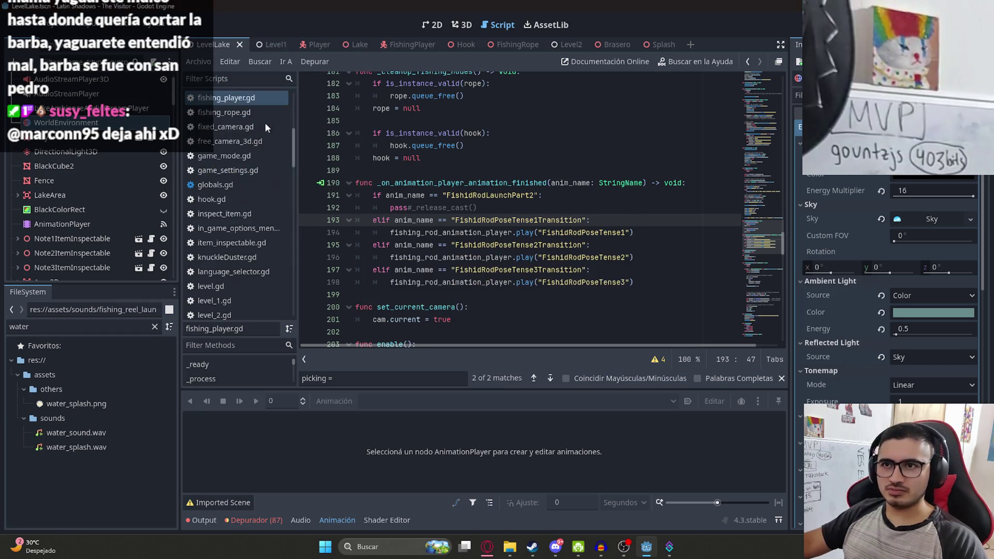
key("F5")
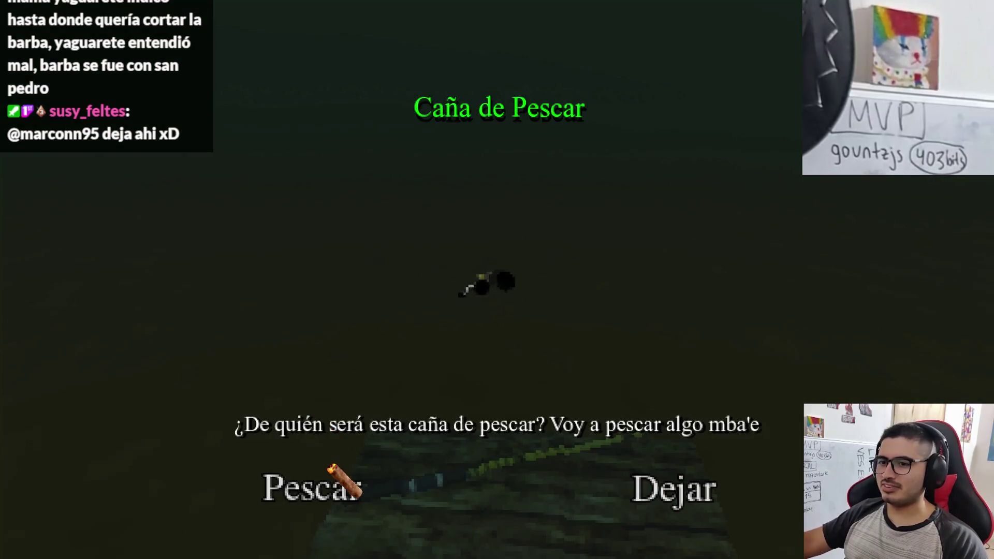
Choose Pescar at the 'Caña de Pescar' prompt to take up the fishing rod
left_click(332, 472)
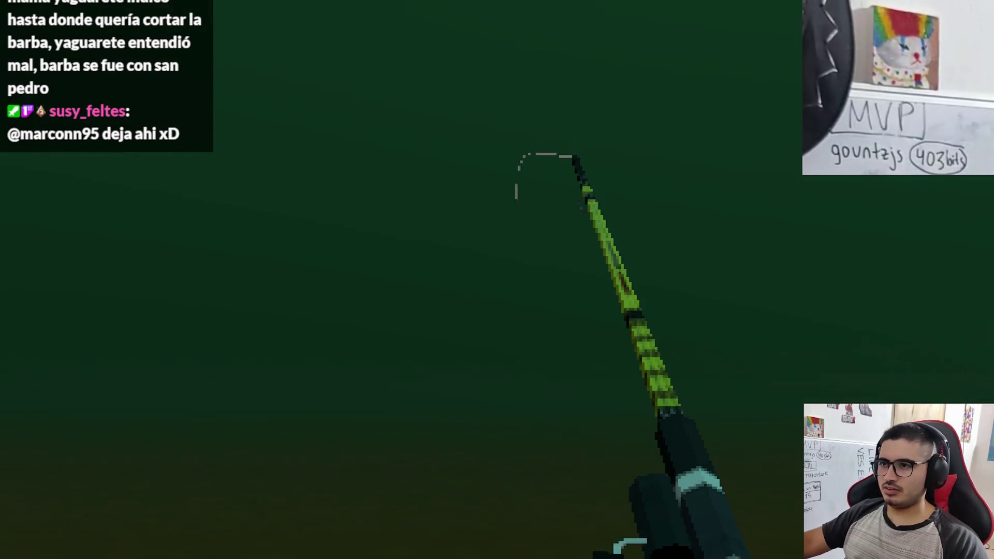